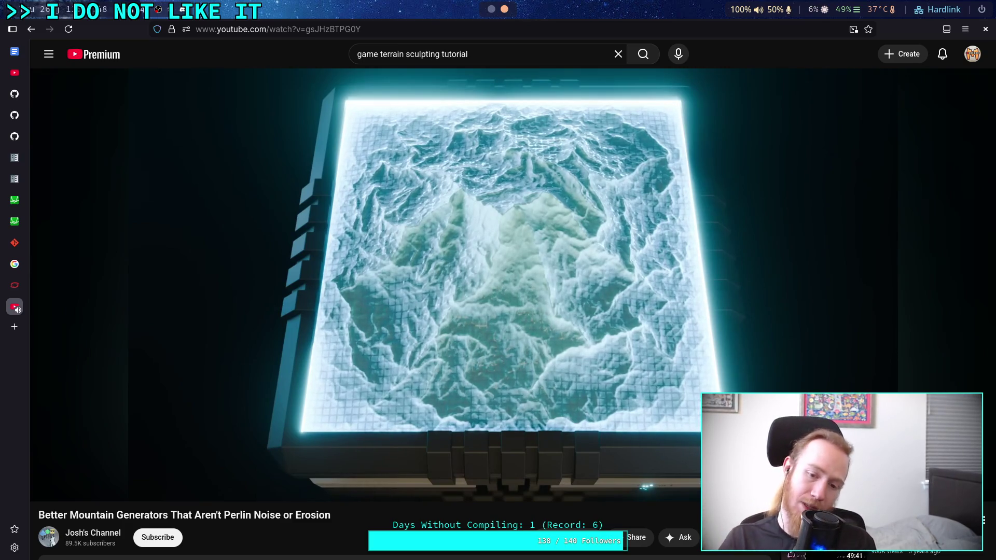
Pause the mountain-generator video at 16:28 and bring up the desktop application launcher.
left_click(463, 374)
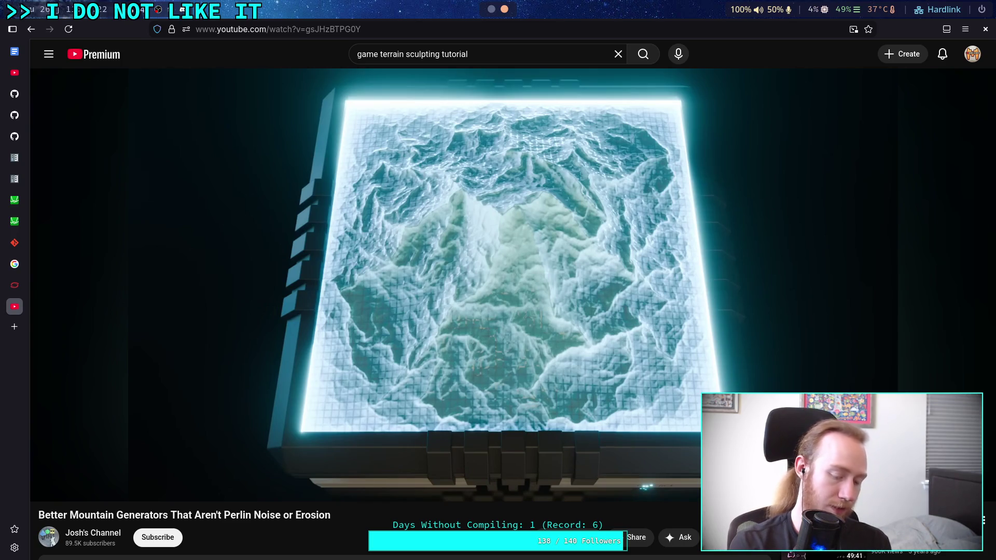
key("super+3")
key("super+d")
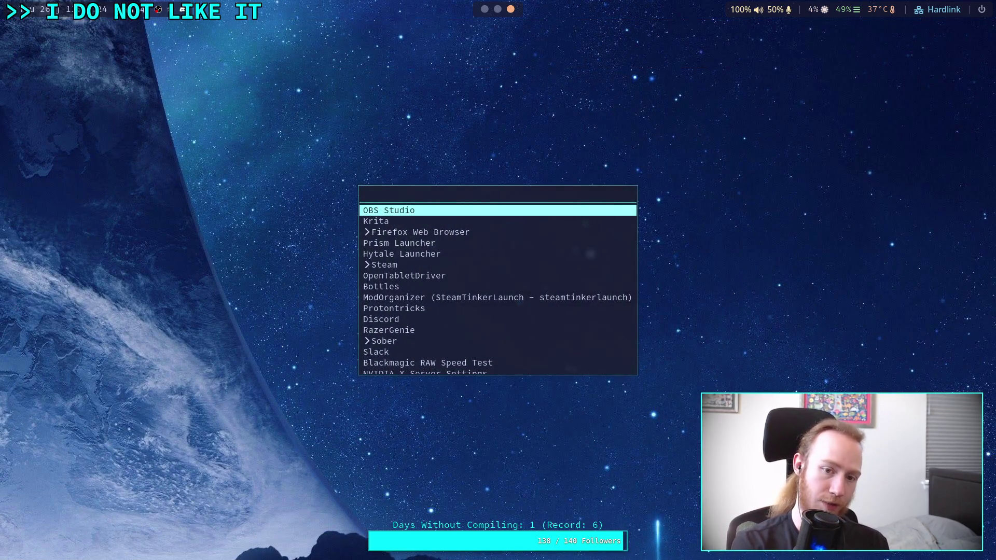
Launch Krita from the launcher and clear its recent images list.
type("kr")
key("Return")
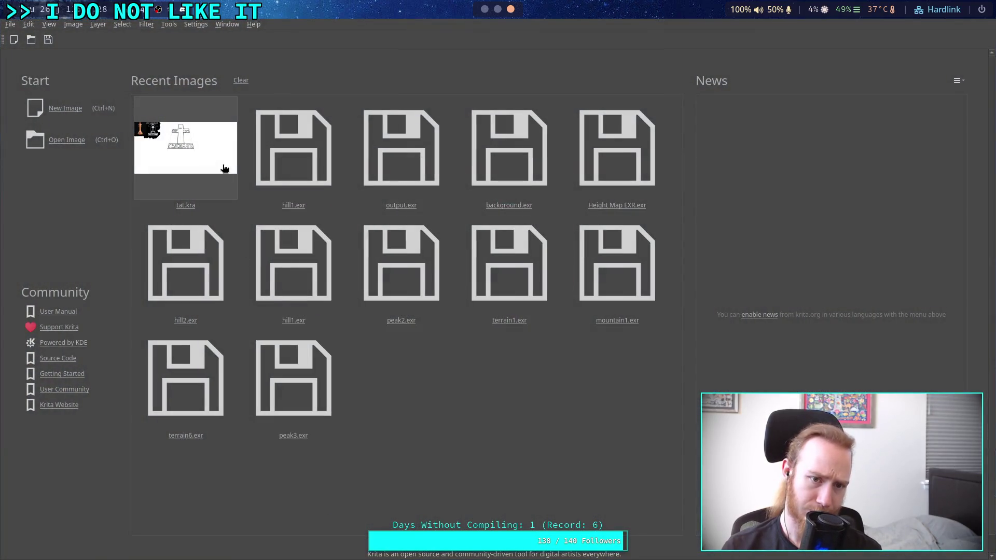
left_click(246, 79)
Create a new 1024 × 1024 px image with a black background.
left_click(65, 109)
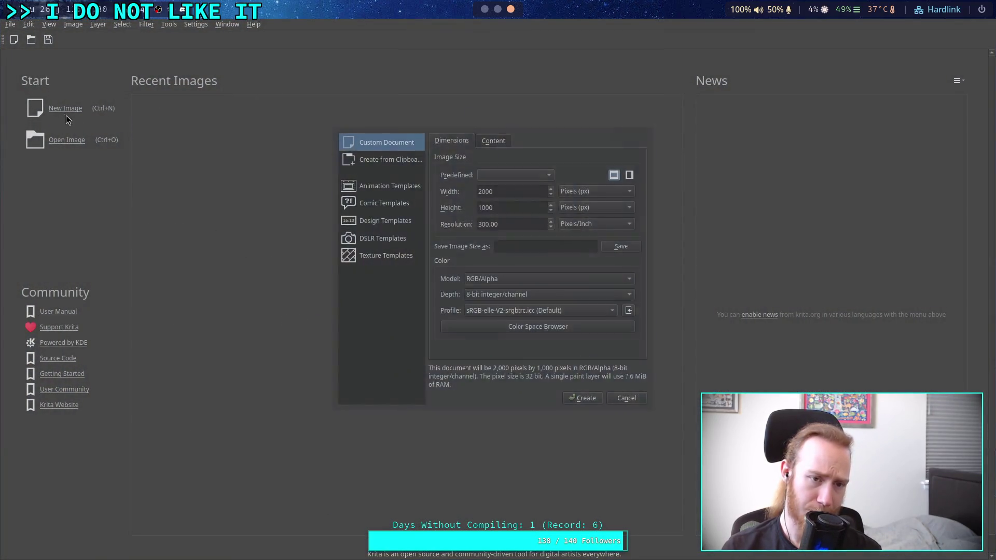
left_click(510, 191)
left_click_drag(511, 191, 479, 187)
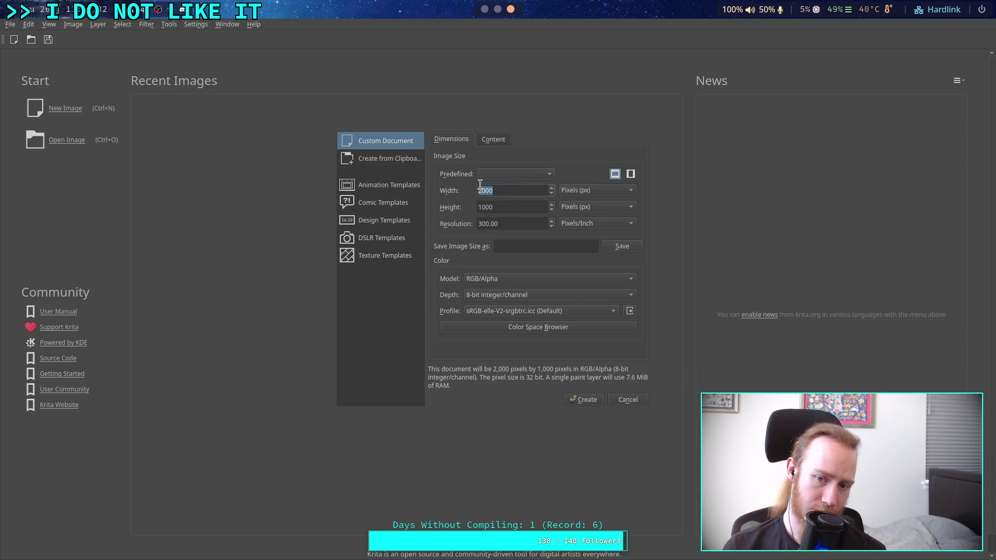
type("1024")
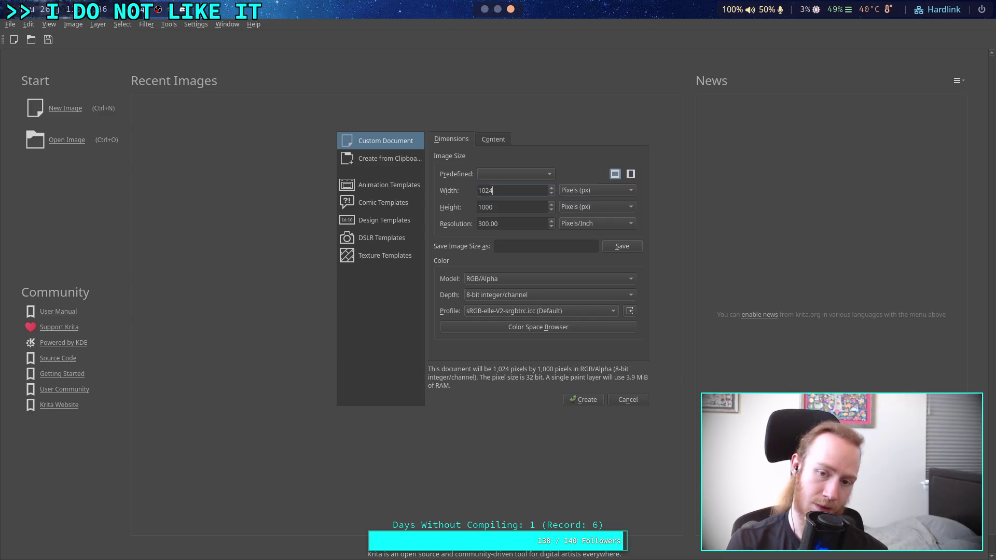
key("Tab")
type("1024")
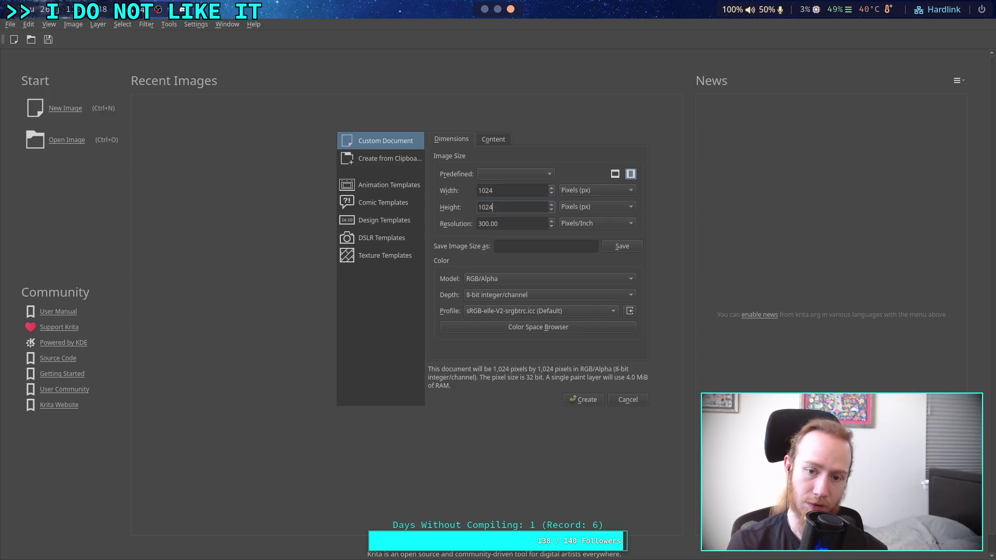
left_click(499, 137)
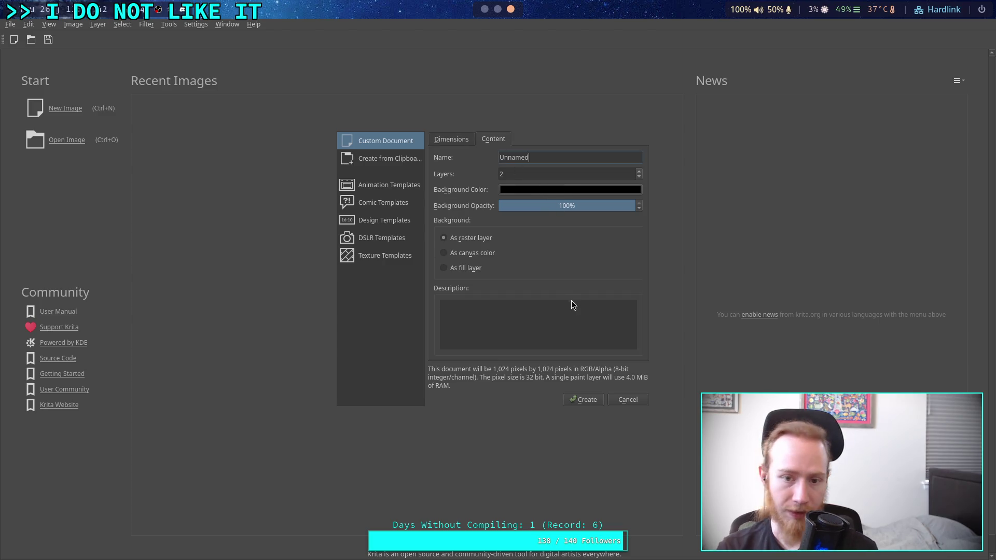
left_click(573, 400)
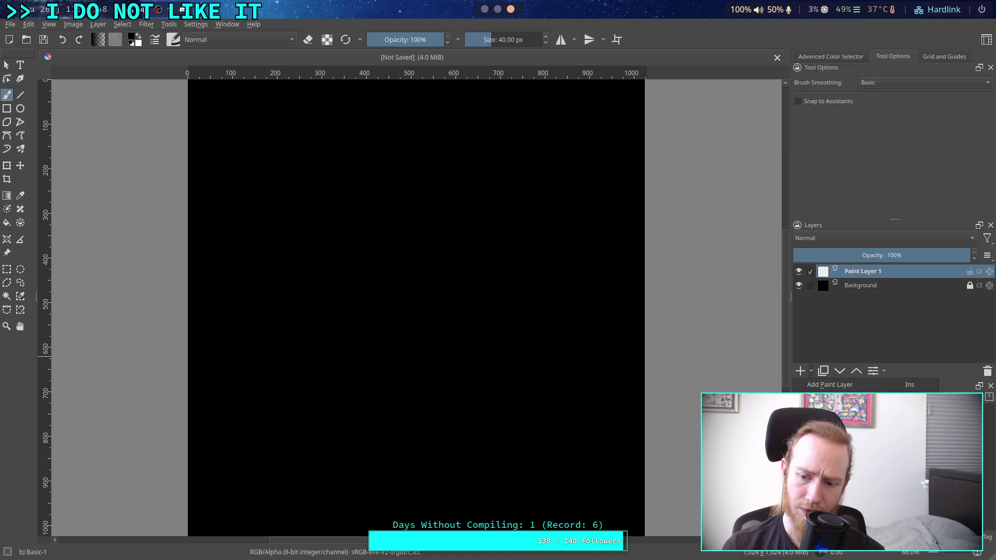
Start a fill layer and preview the Gradient, Multigrid, Pattern, Screentone and Simplex Noise fills.
left_click(812, 371)
left_click(830, 447)
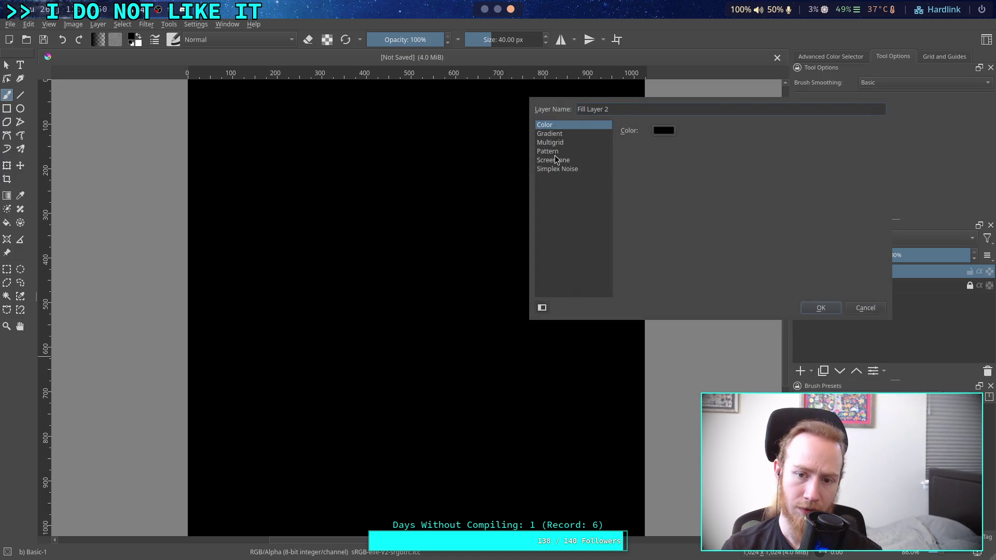
left_click(567, 137)
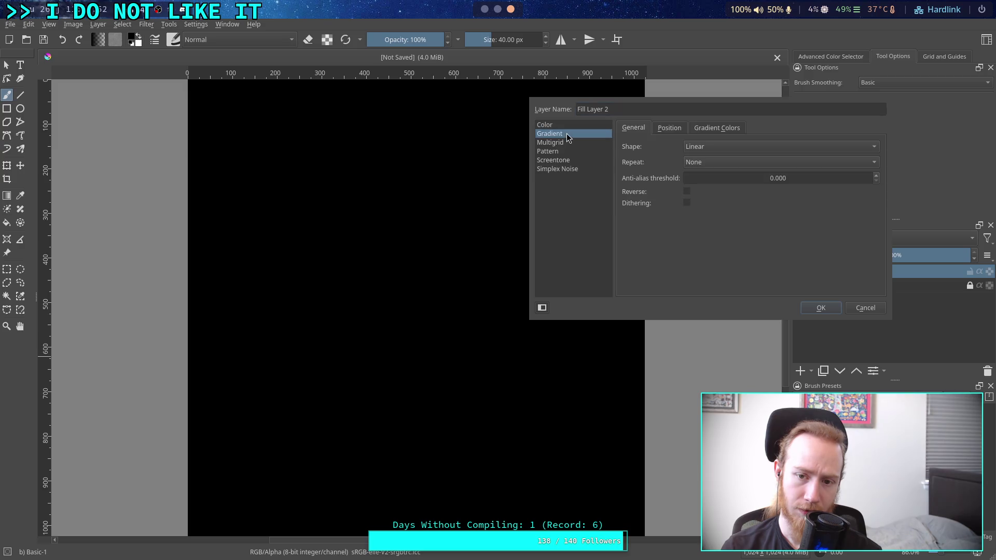
left_click(565, 143)
left_click(557, 152)
left_click(562, 160)
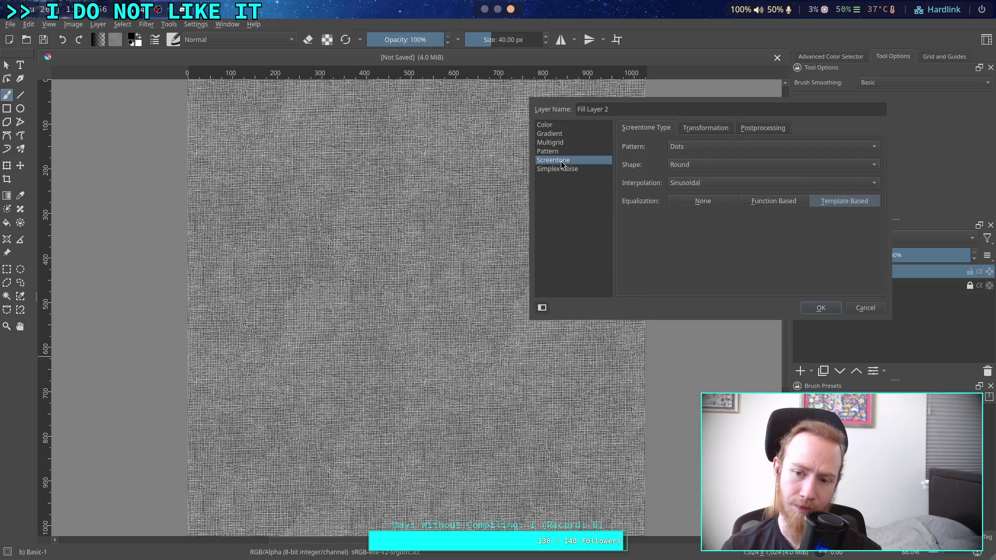
left_click(559, 170)
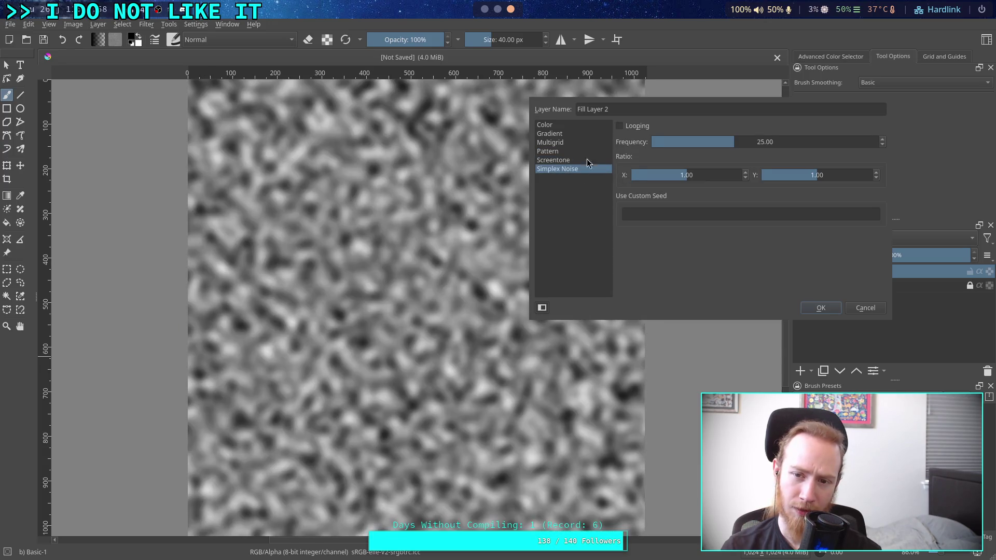
Compare Multigrid, Gradient, Pattern and Screentone again, then return to a plain Color fill.
left_click(565, 143)
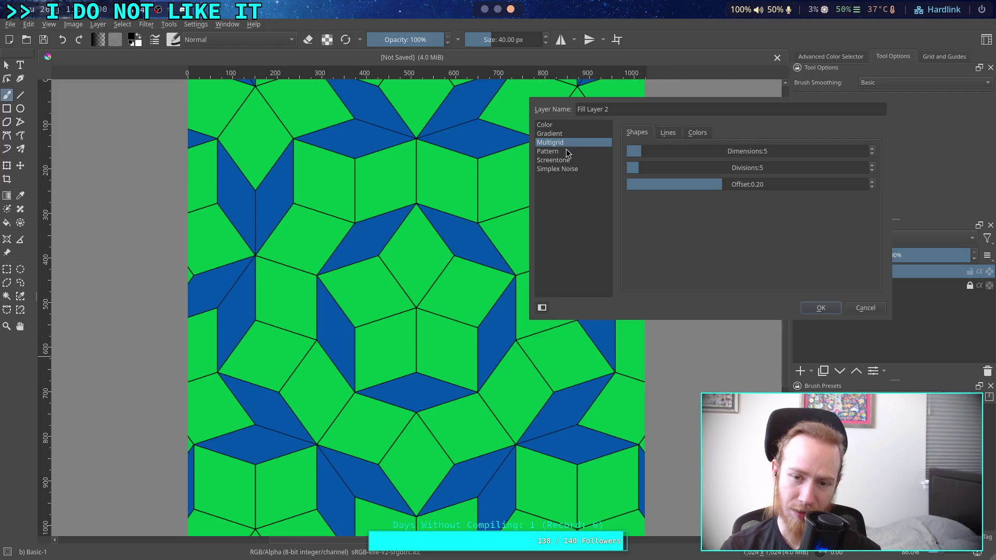
left_click(566, 135)
left_click(565, 152)
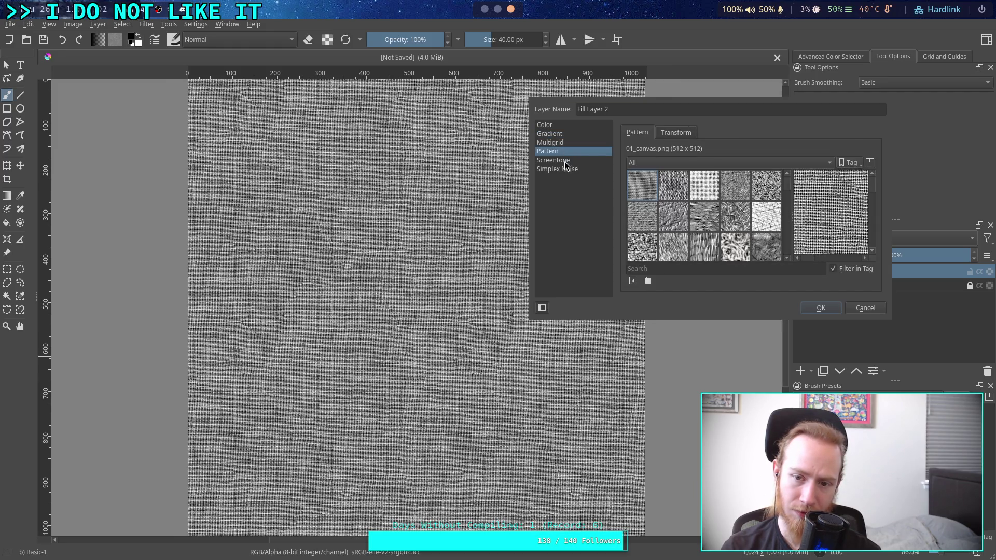
left_click(565, 161)
left_click(579, 134)
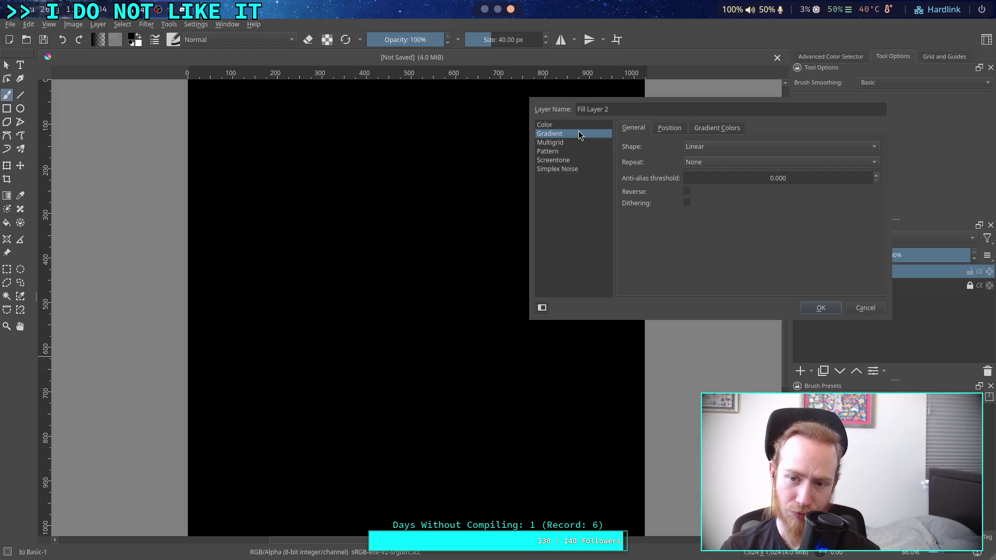
left_click(580, 126)
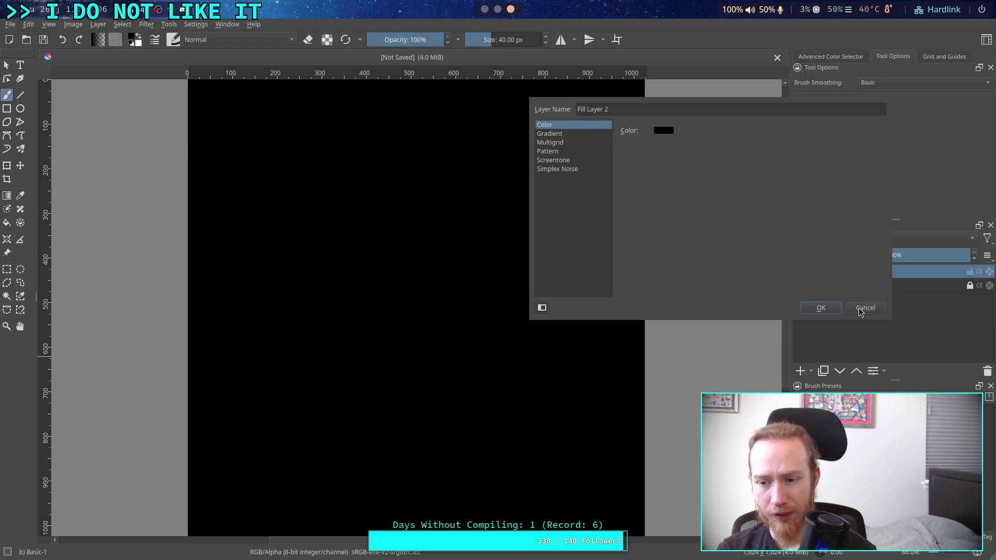
Discard the fill layer and quit Krita via File > Quit.
left_click(858, 307)
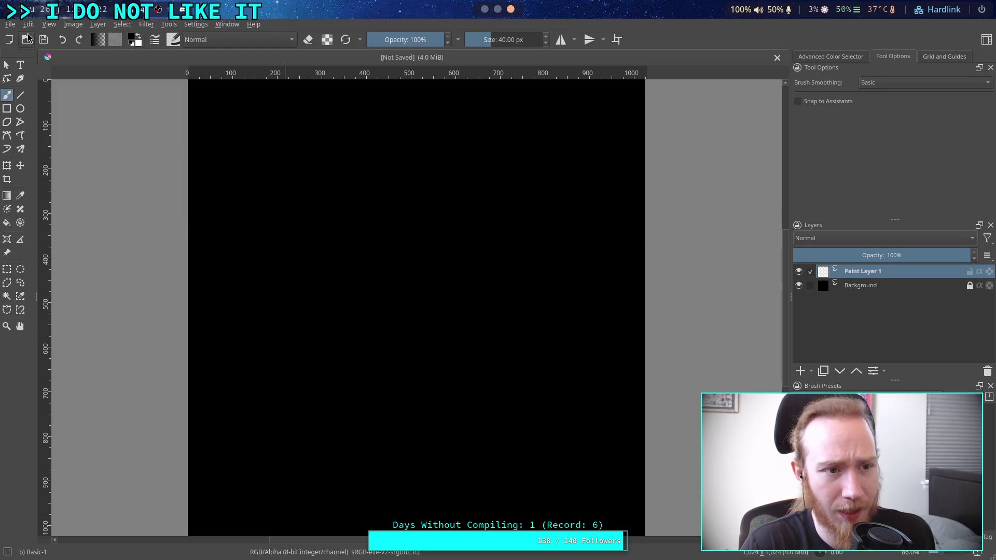
left_click(9, 24)
left_click(29, 291)
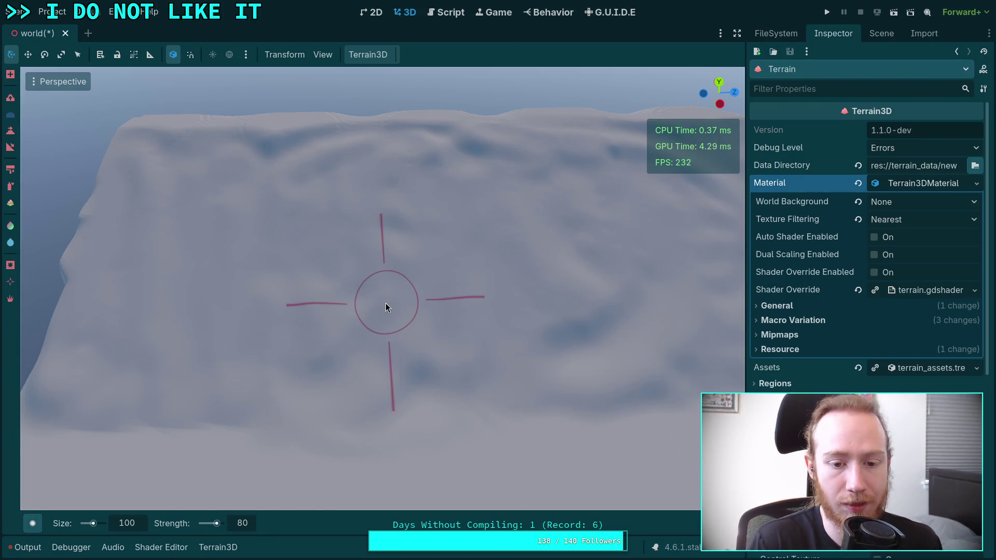
Zoom out over the terrain and add two long strips of Terrain3D regions.
right_click(369, 286)
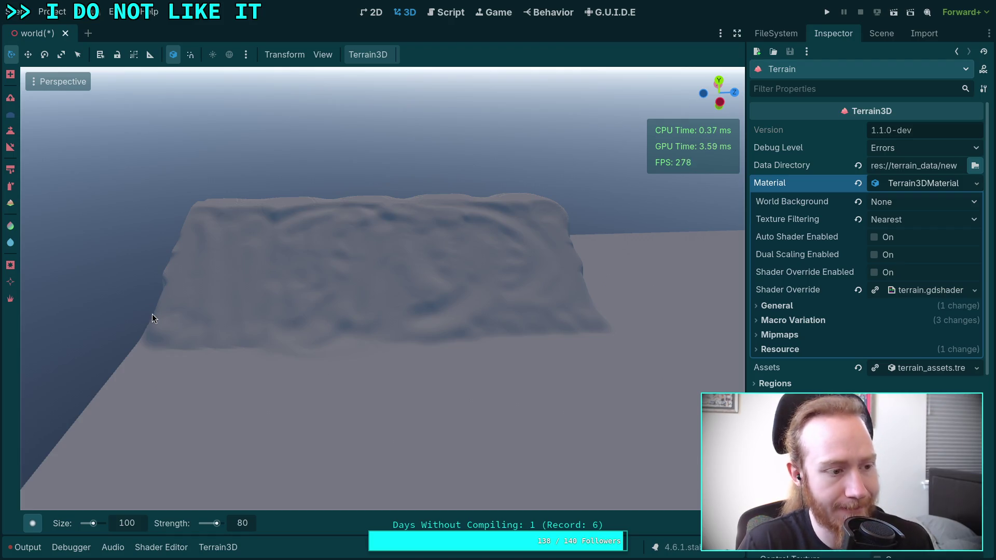
scroll(256, 298, "up", 3)
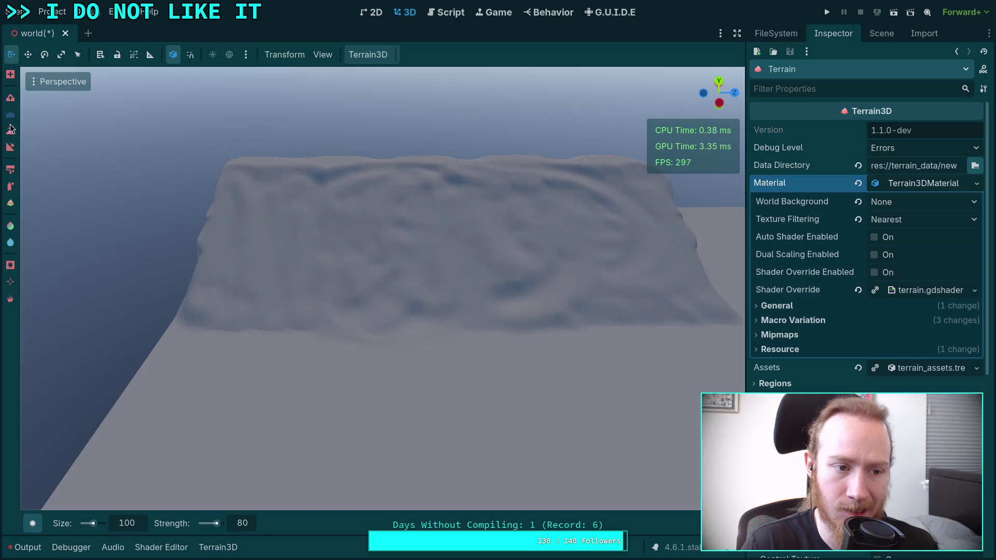
left_click(10, 74)
mouse_move(155, 363)
left_mouse_down()
mouse_move(238, 310)
mouse_move(600, 320)
mouse_move(699, 268)
mouse_move(633, 220)
mouse_move(589, 241)
mouse_move(436, 227)
mouse_move(296, 257)
mouse_move(319, 235)
left_mouse_up()
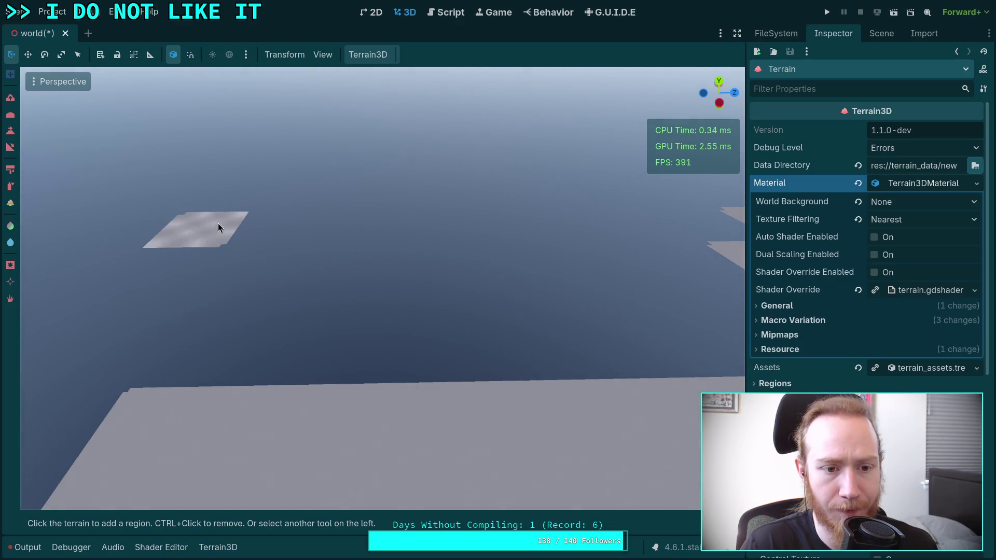
mouse_move(722, 231)
left_mouse_down()
mouse_move(270, 232)
mouse_move(208, 349)
mouse_move(381, 289)
mouse_move(617, 358)
left_mouse_up()
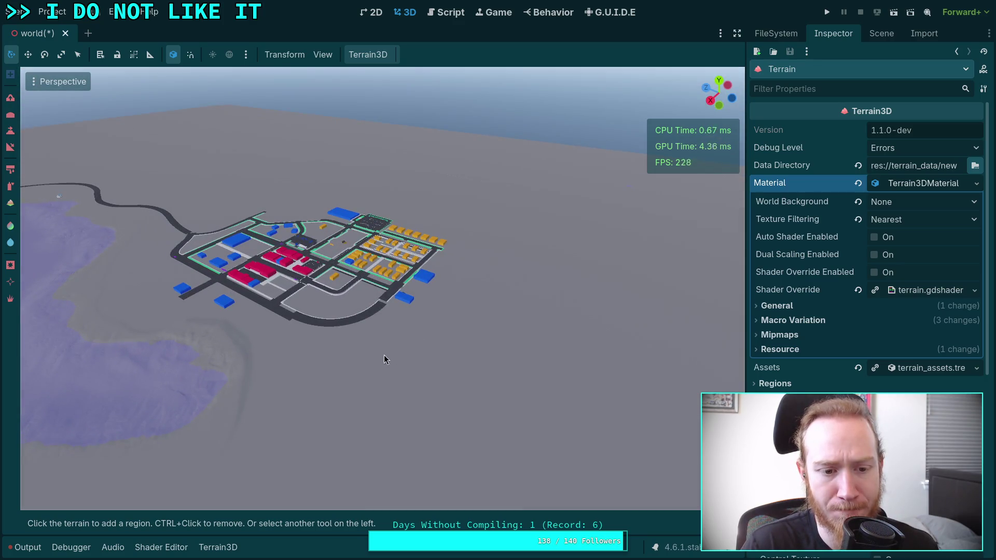
Select the Terrain3D Height brush with target height 20 and size 200.
left_click(10, 132)
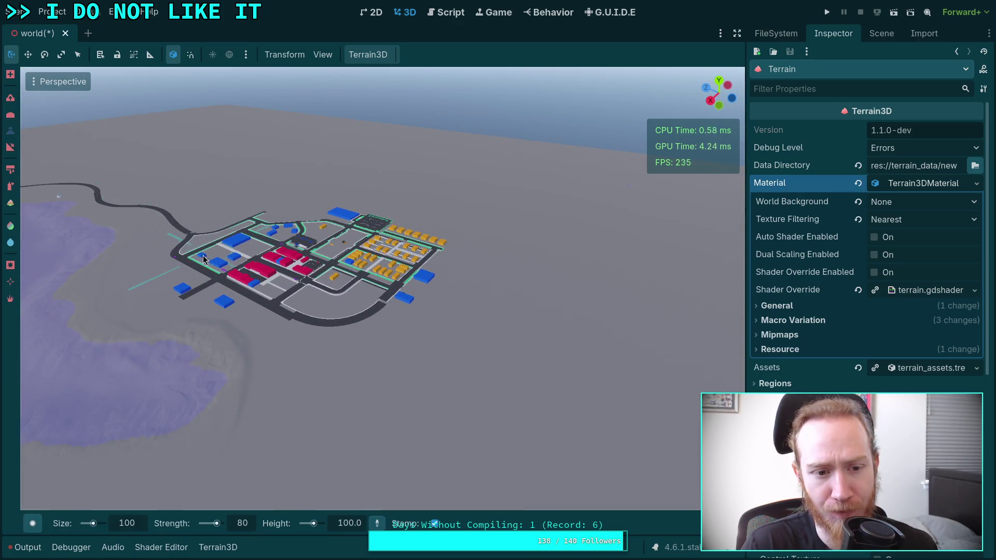
left_click(10, 147)
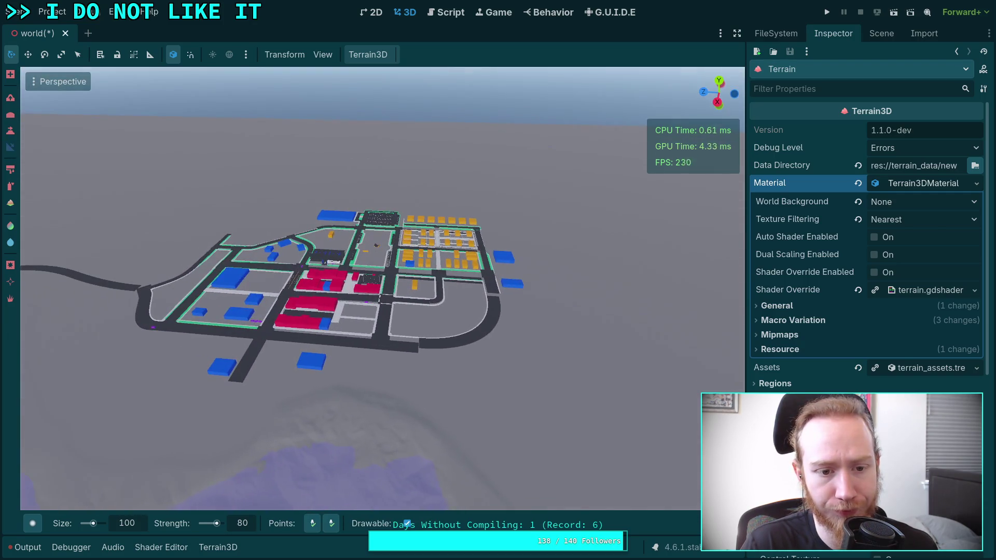
scroll(273, 293, "down", 6)
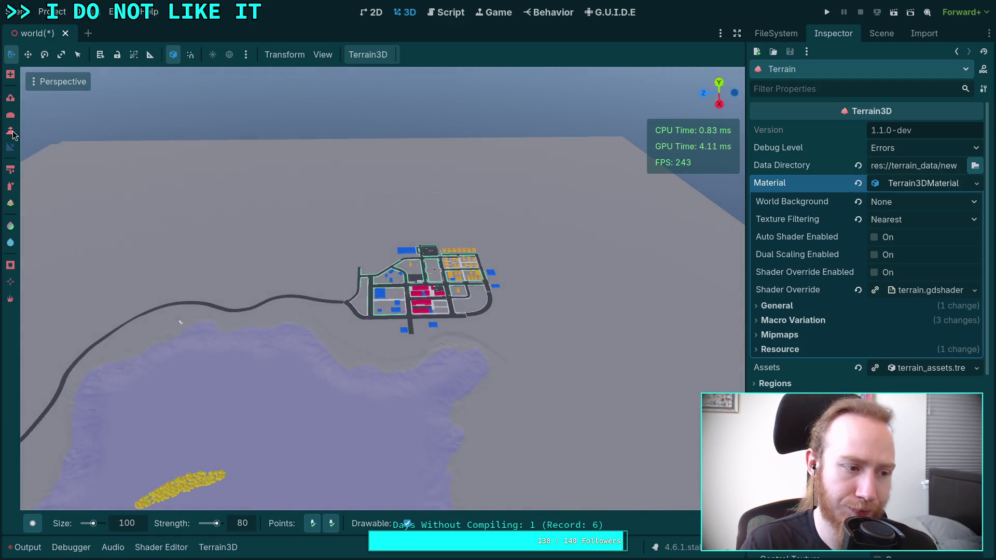
left_click(11, 132)
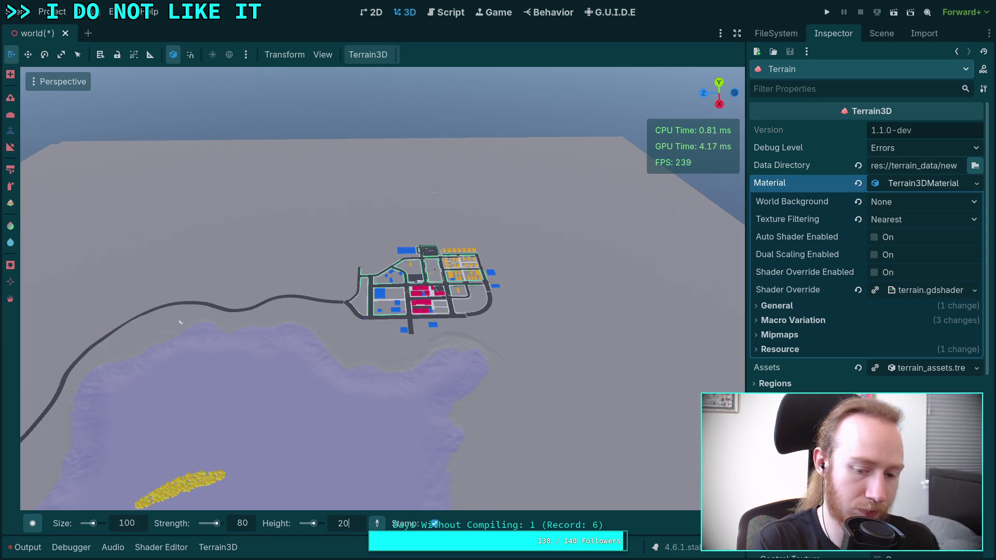
key("Return")
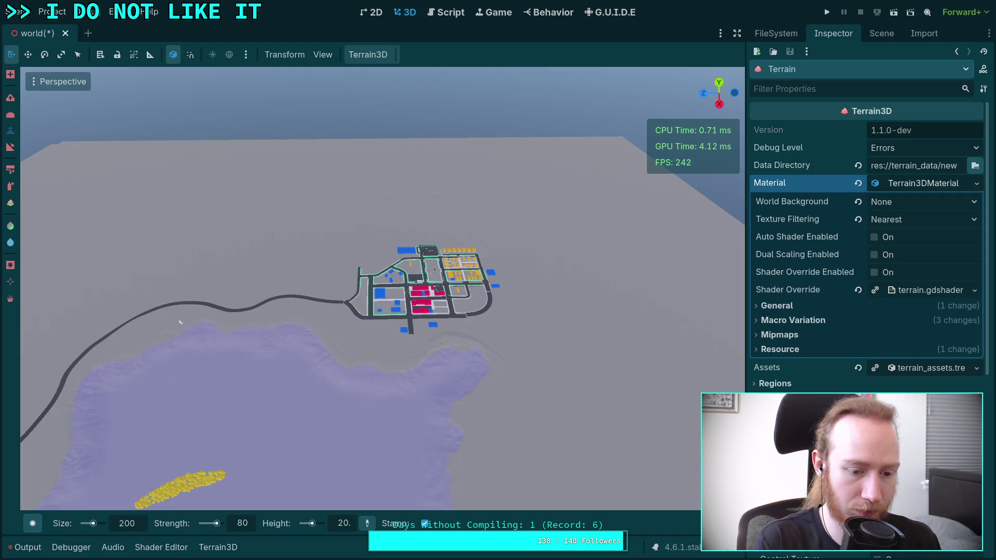
Set the brush strength to 100 and the shape to Circle0.
type("10")
key("Return")
mouse_move(32, 523)
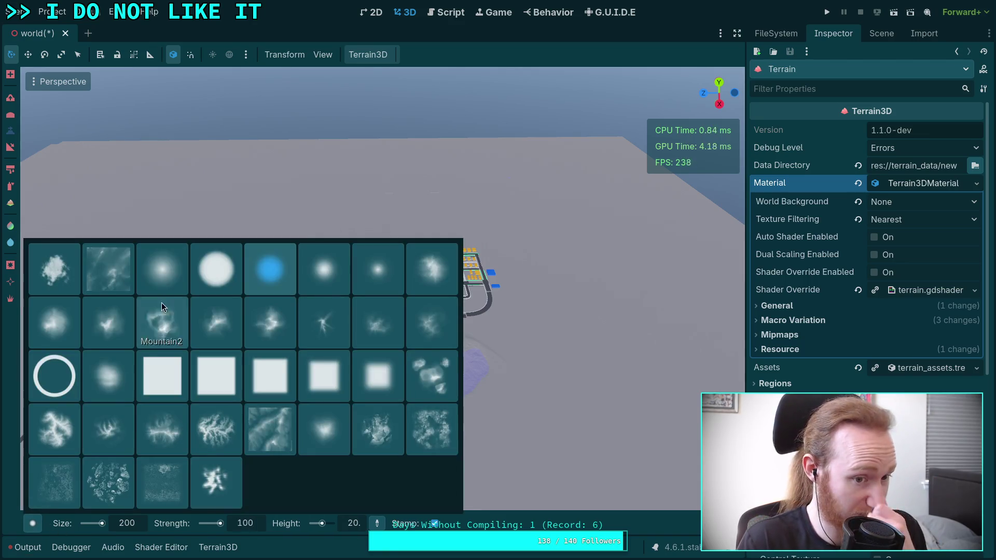
left_click(165, 294)
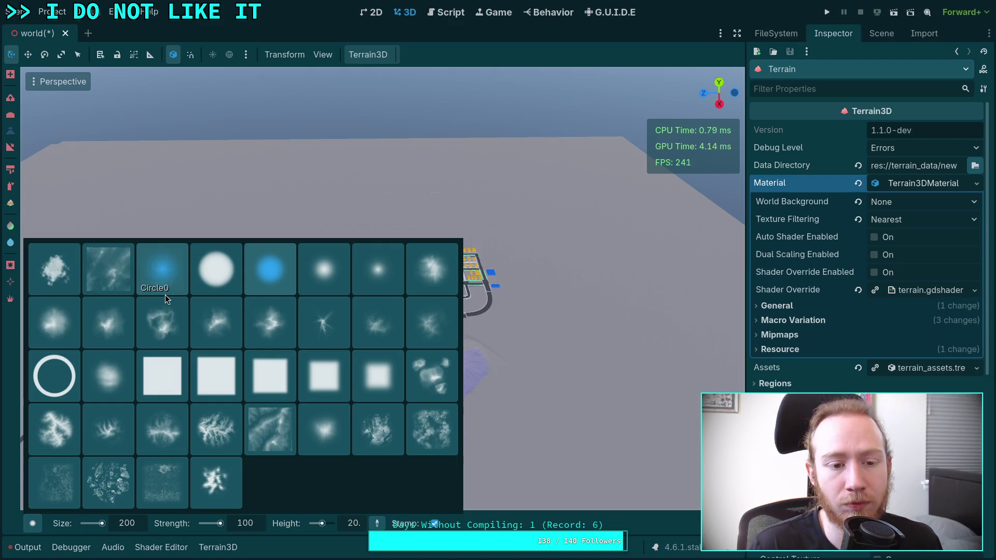
Raise a small test bump on the open terrain beside the road.
mouse_move(247, 271)
left_mouse_down()
mouse_move(334, 339)
mouse_move(527, 400)
mouse_move(300, 296)
left_mouse_up()
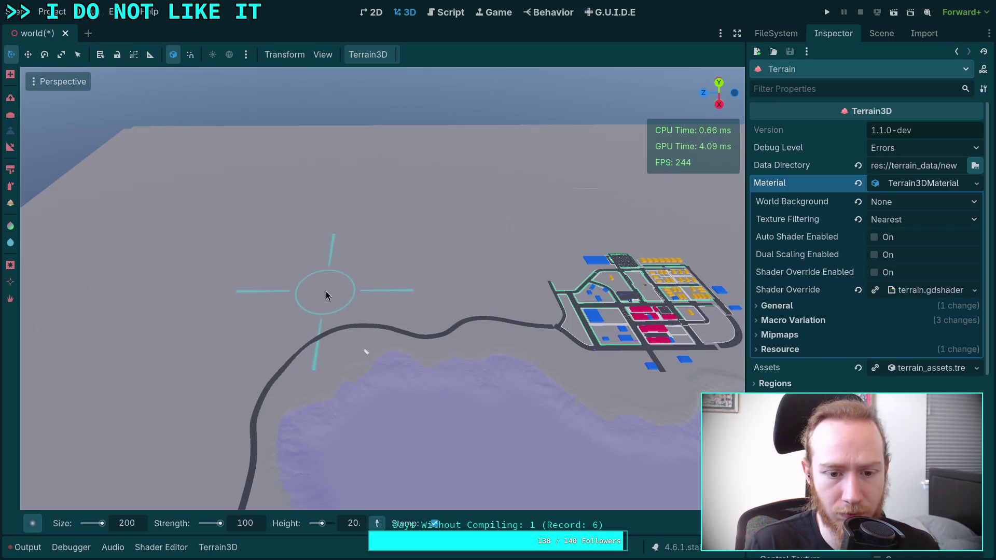
left_click(299, 298)
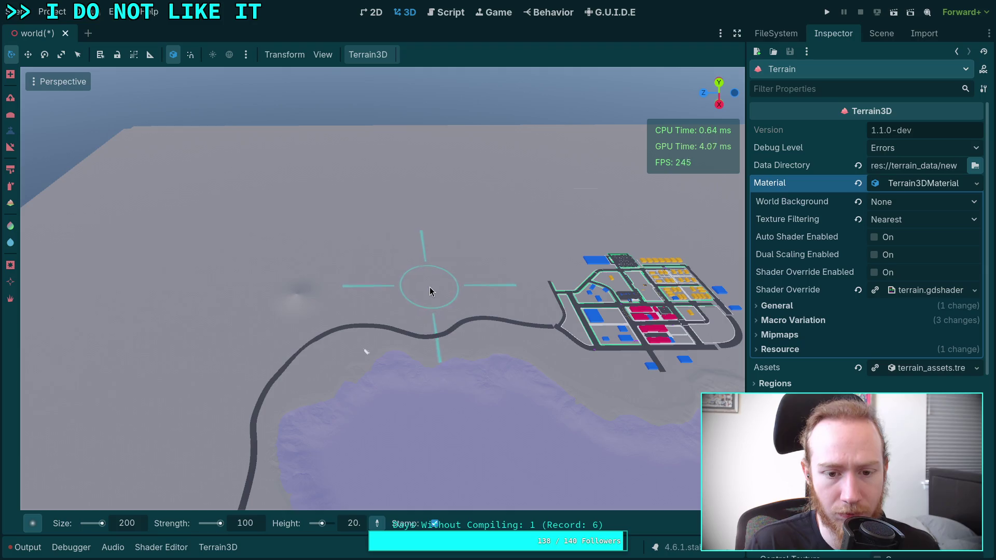
left_click_drag(429, 289, 421, 295)
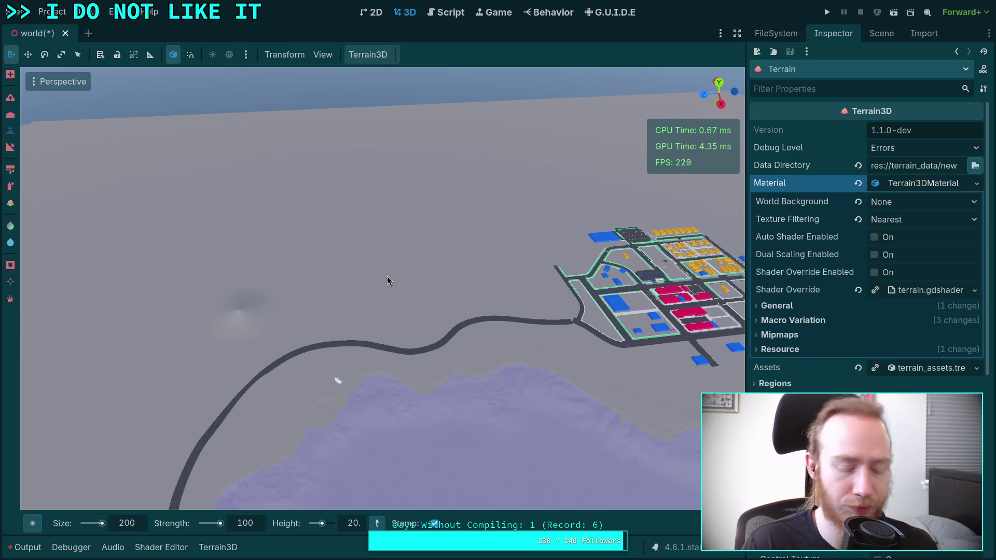
scroll(438, 238, "down", 3)
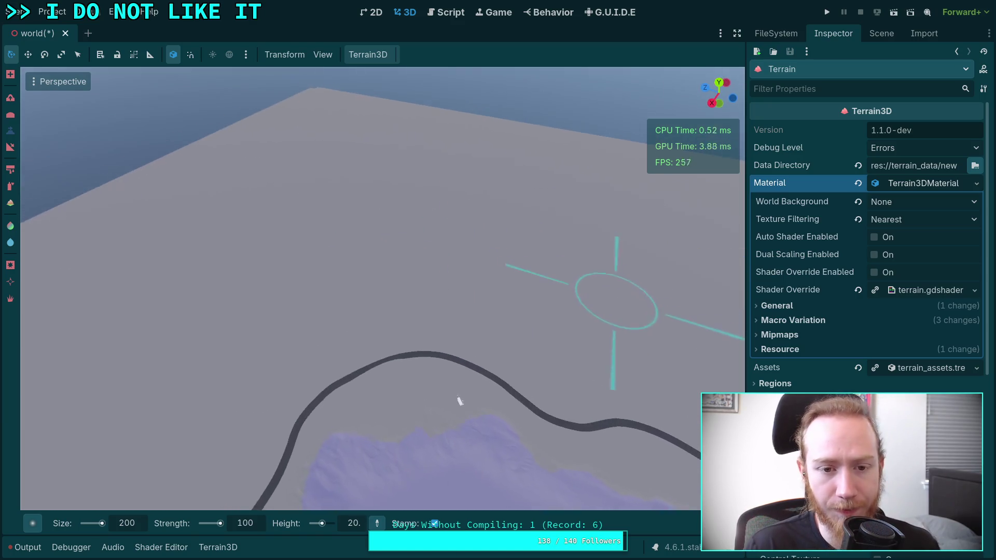
Set the height brush to height 300 and size 500 m.
scroll(498, 415, "down", 2)
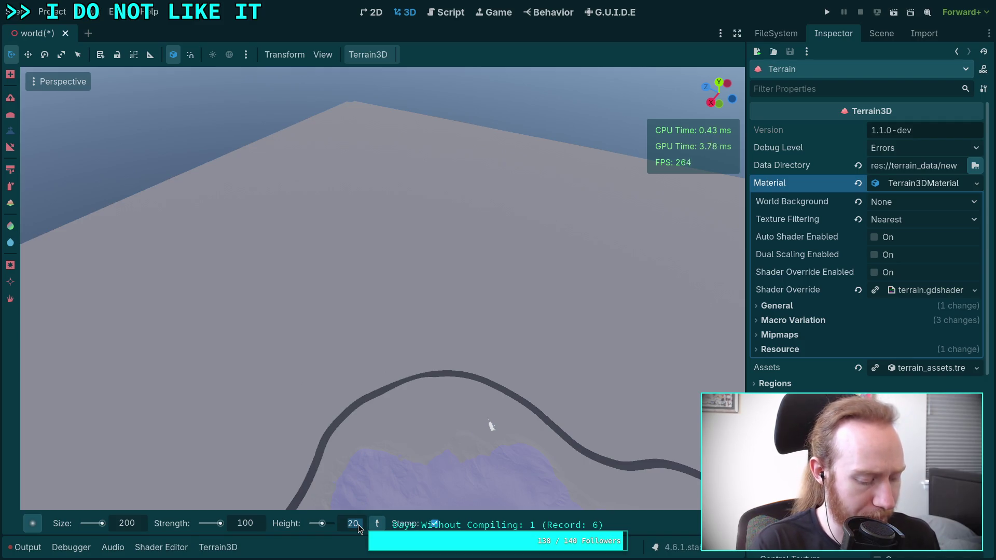
type("300")
key("Return")
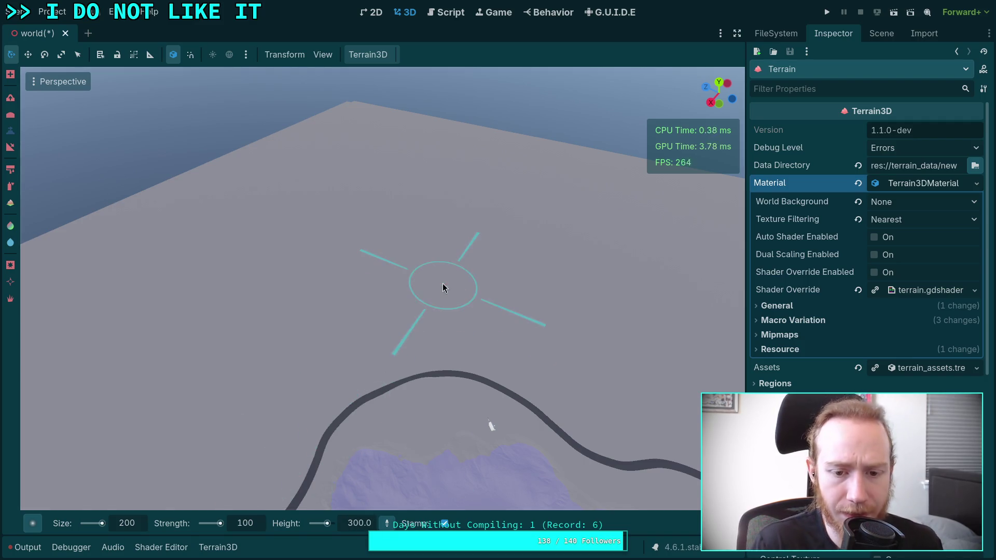
mouse_move(490, 422)
left_mouse_down()
mouse_move(460, 456)
mouse_move(435, 412)
mouse_move(496, 474)
mouse_move(217, 374)
left_mouse_up()
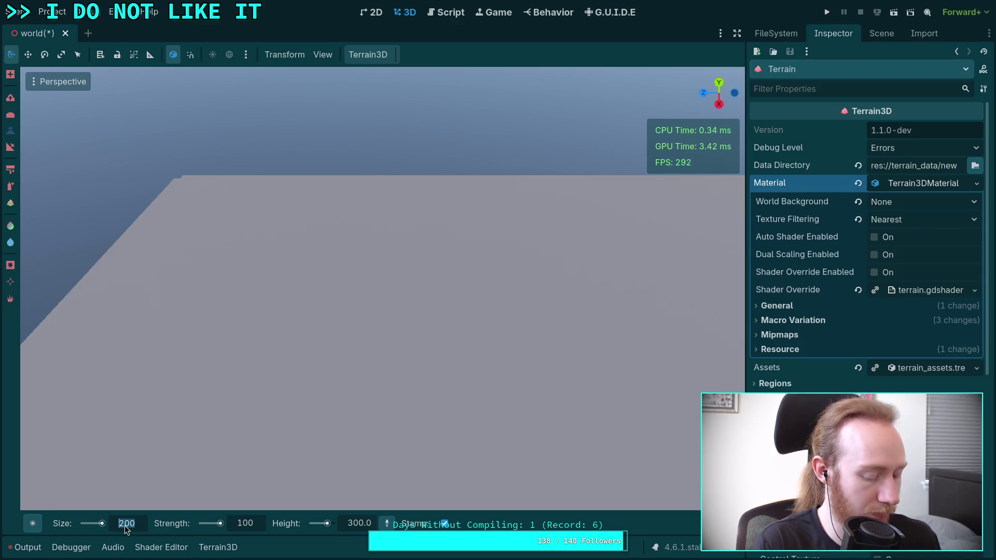
type("500")
key("Return")
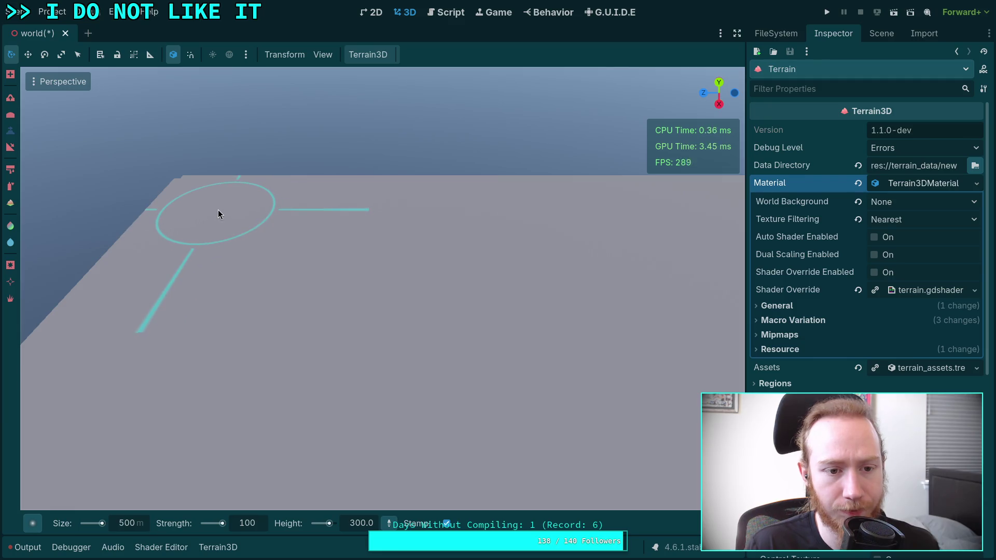
Stamp a raised cone onto the terrain and orbit around it.
left_click(218, 210)
left_click_drag(229, 216, 311, 223)
left_click_drag(238, 284, 342, 284)
Undo the cone and try two other brush shapes with test peaks, undoing each.
key("ctrl+z")
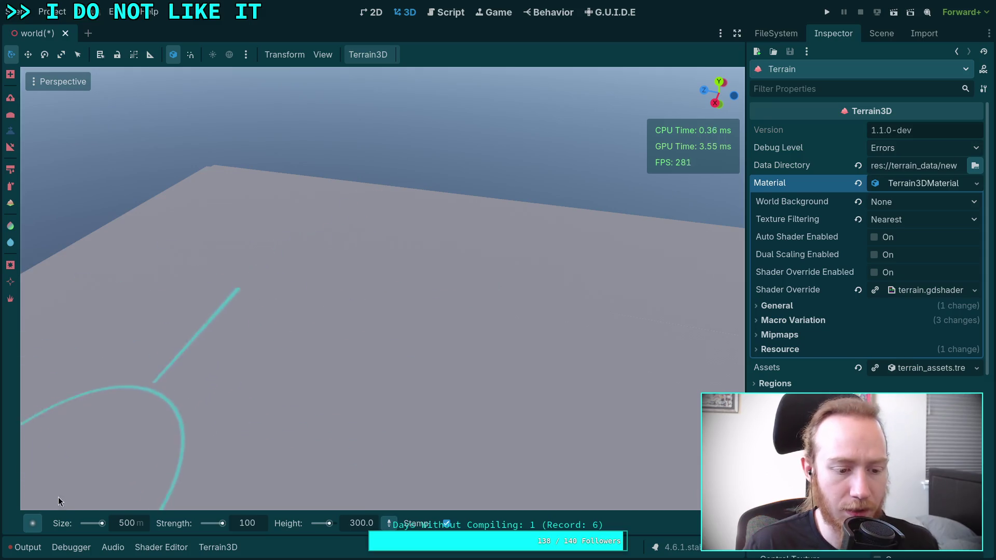
left_click(32, 523)
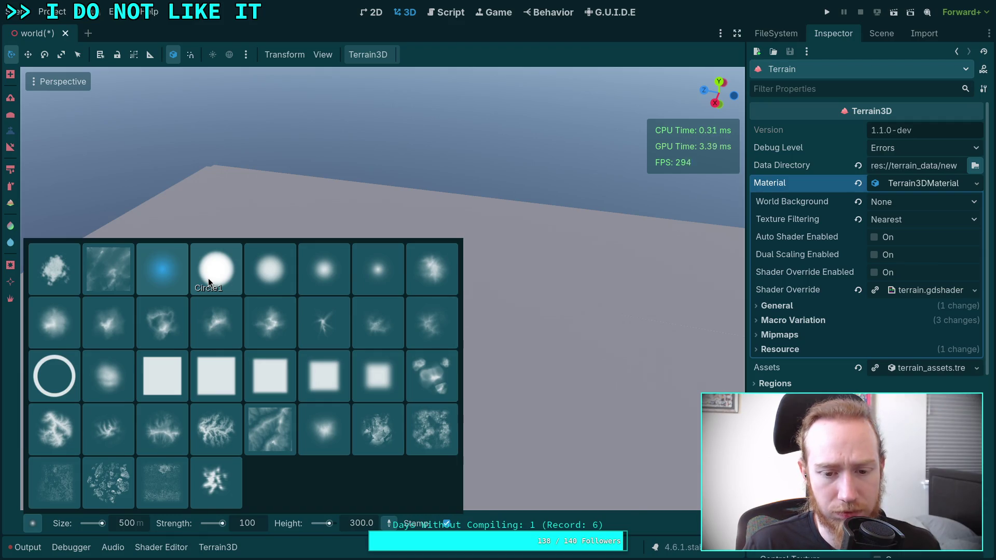
left_click(52, 322)
left_click(223, 206)
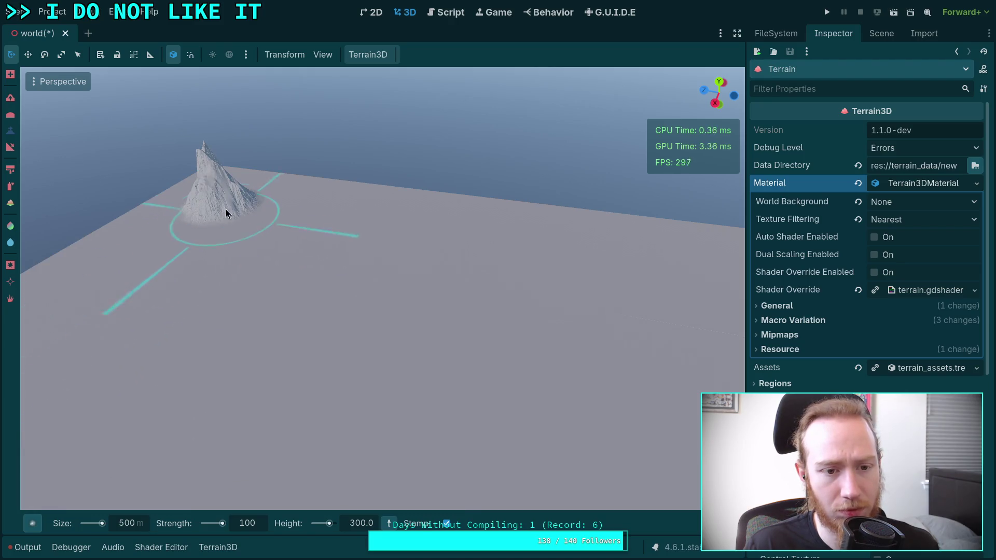
key("ctrl+z")
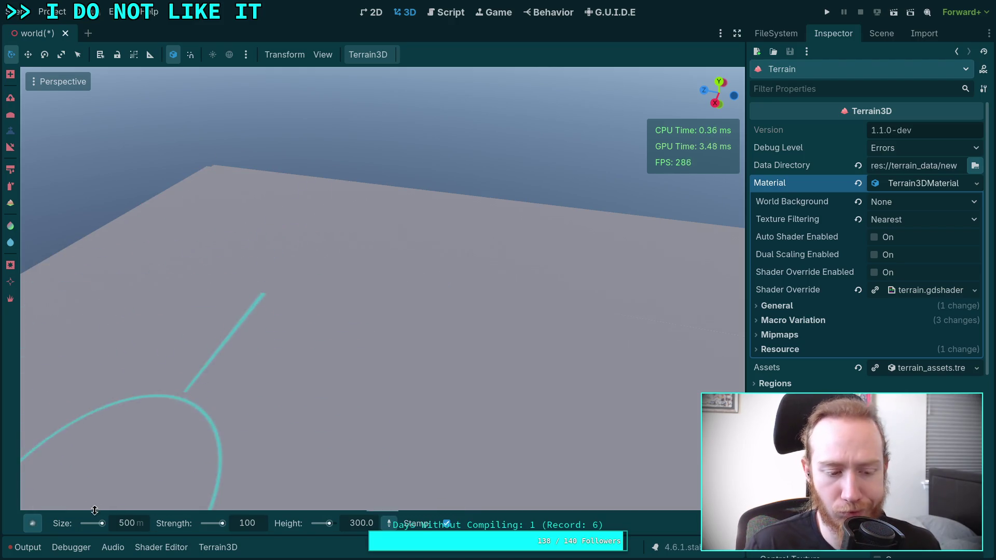
left_click(32, 523)
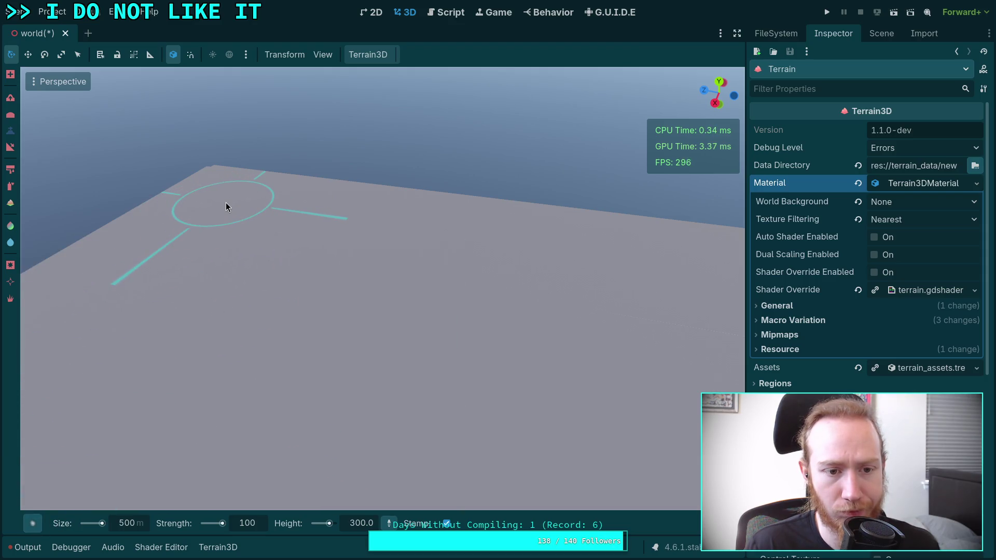
left_click(224, 204)
key("ctrl+z")
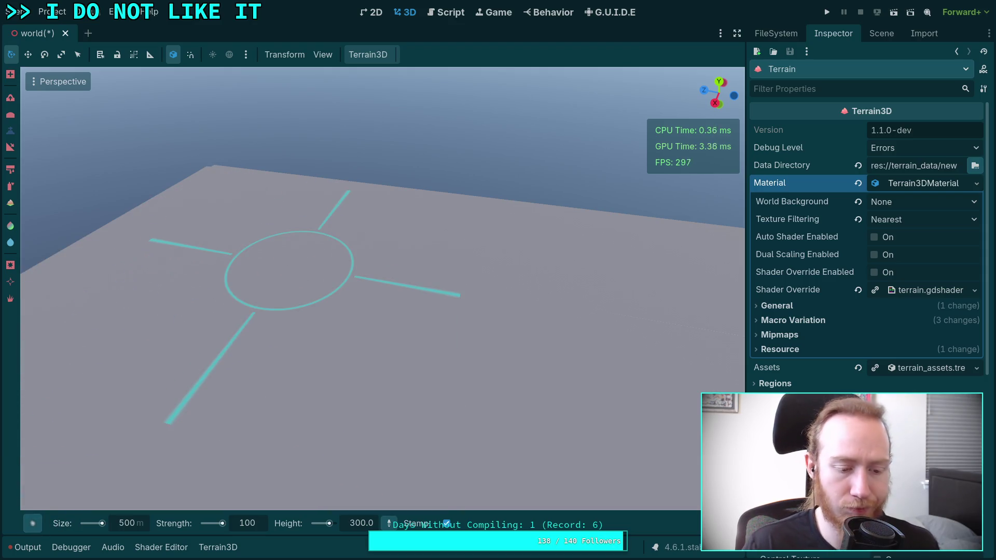
Try the rocky and Circle3 brush shapes with test peaks, undoing each.
left_click(32, 524)
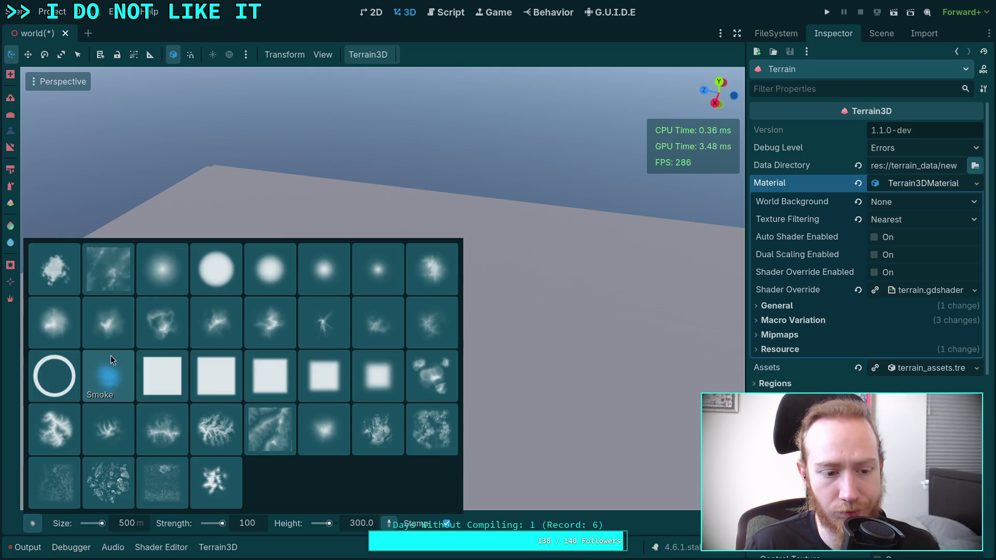
left_click(70, 287)
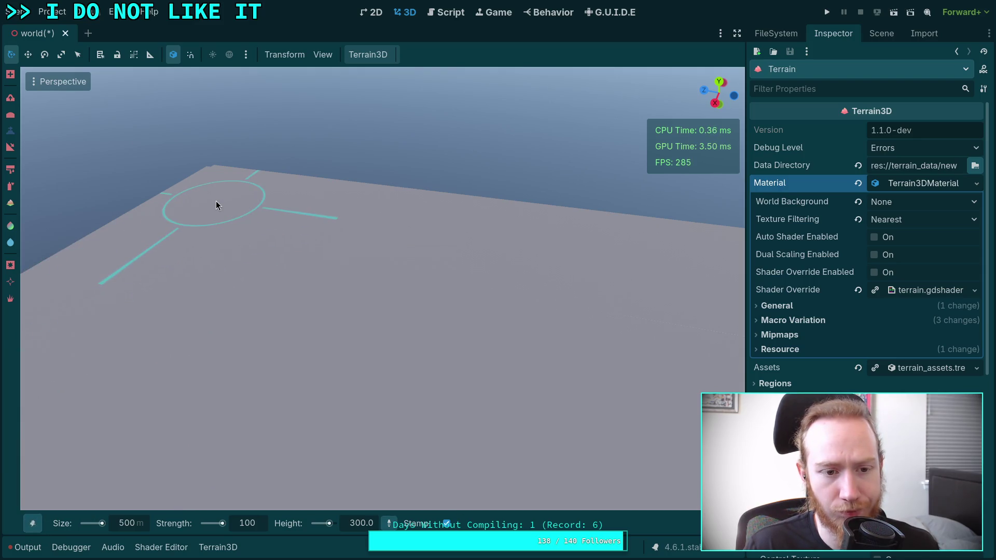
left_click(216, 203)
key("ctrl+z")
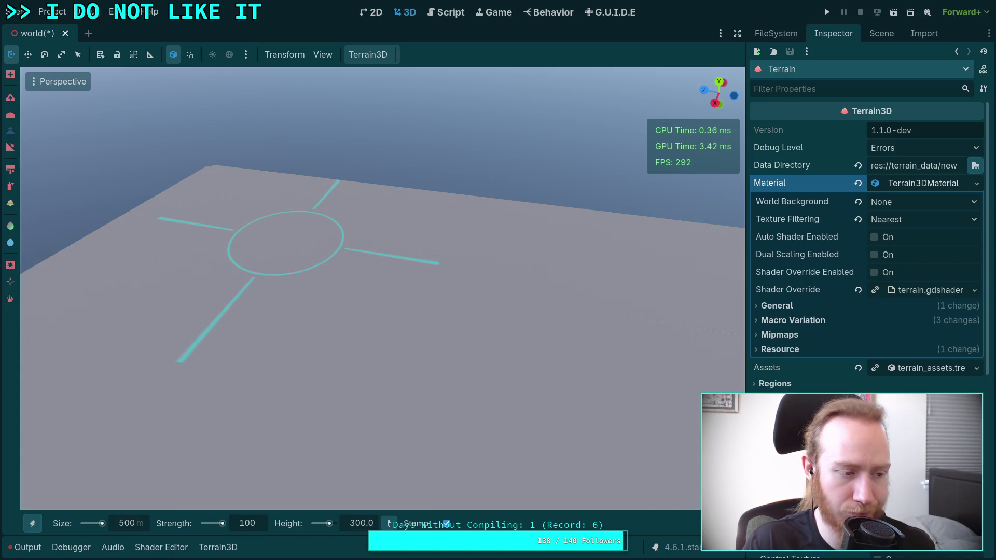
left_click(32, 523)
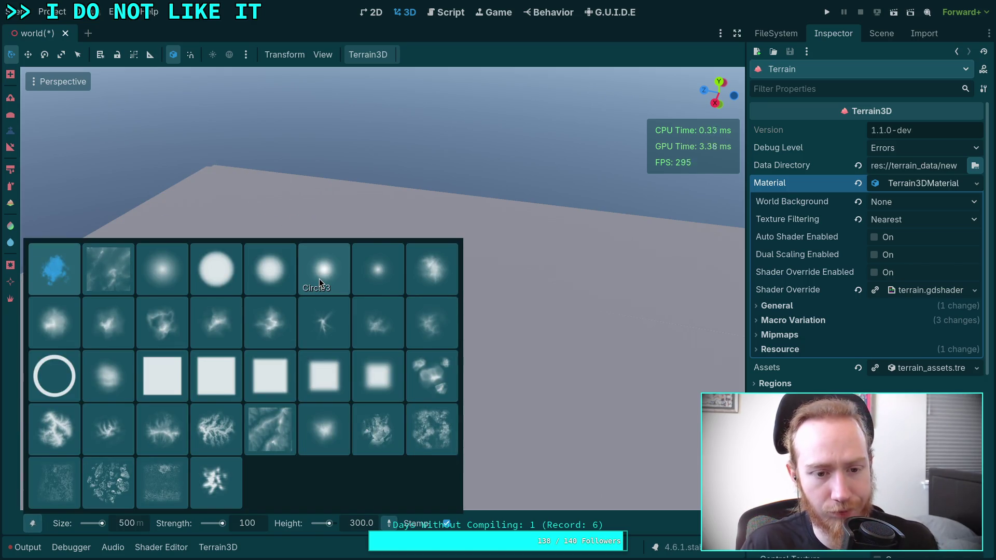
left_click(319, 282)
left_click(229, 204)
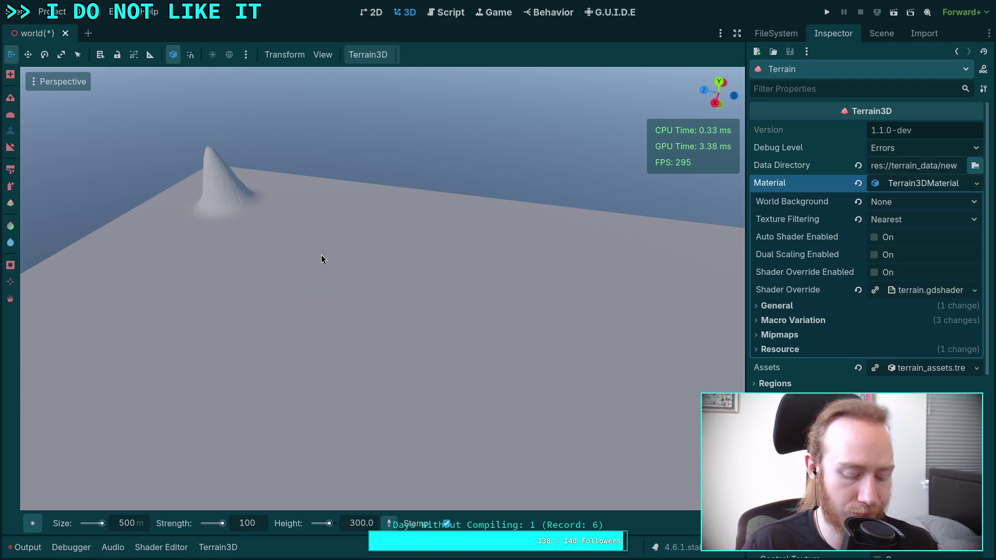
key("ctrl+z")
Choose the Circle2 brush and stamp a rounded peak.
left_click(32, 524)
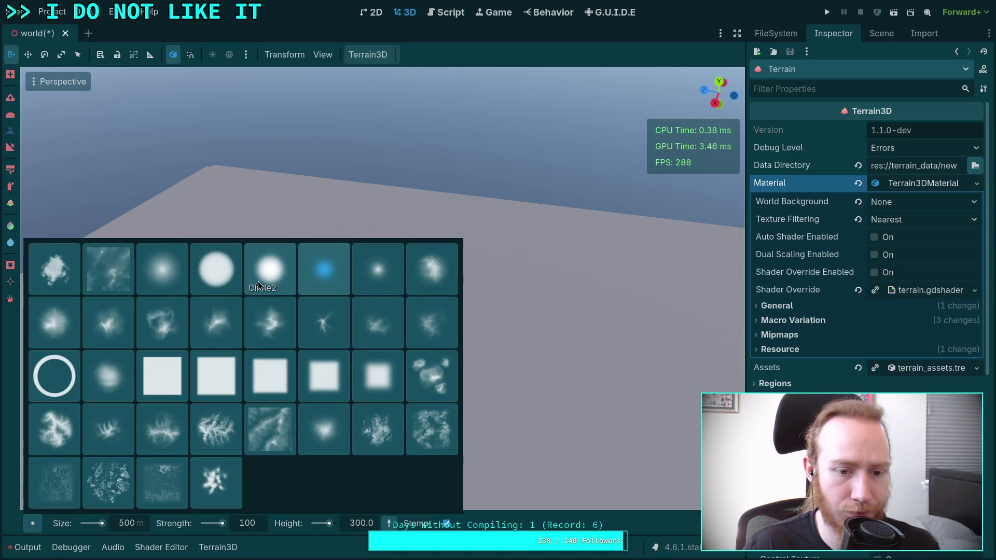
left_click(258, 281)
left_click(239, 201)
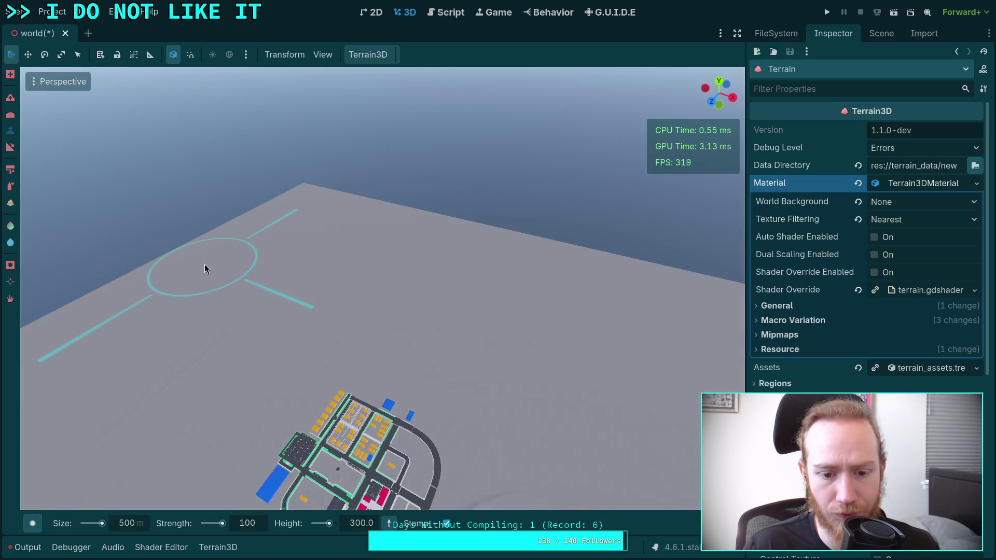
Stamp three rounded hills with the Circle2 height brush beyond the lake and road.
left_click_drag(215, 268, 216, 268)
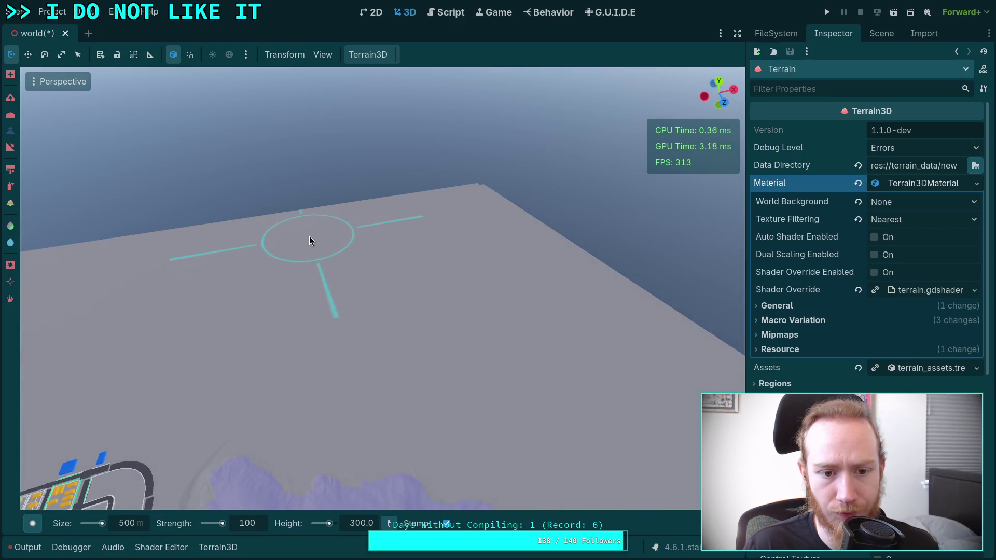
left_click(337, 234)
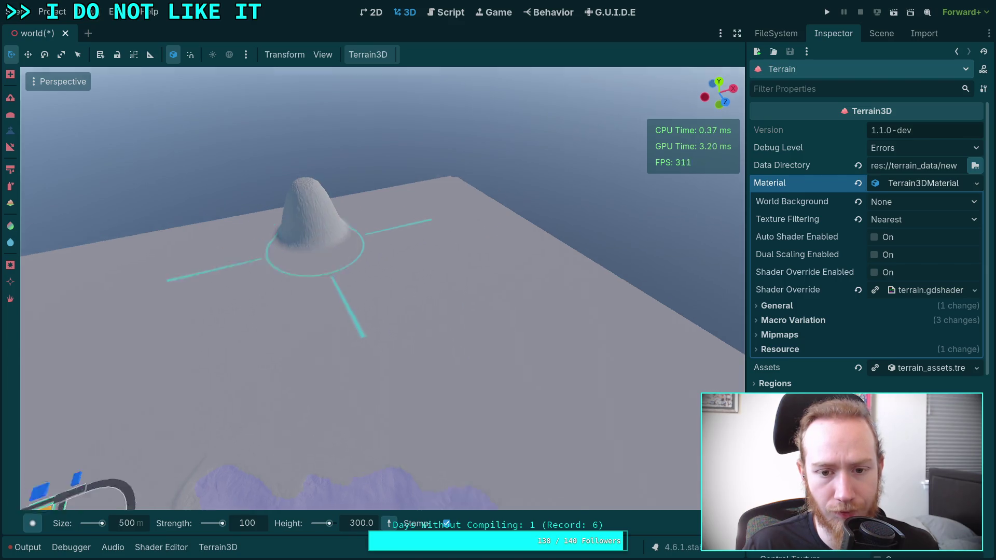
left_click(413, 245)
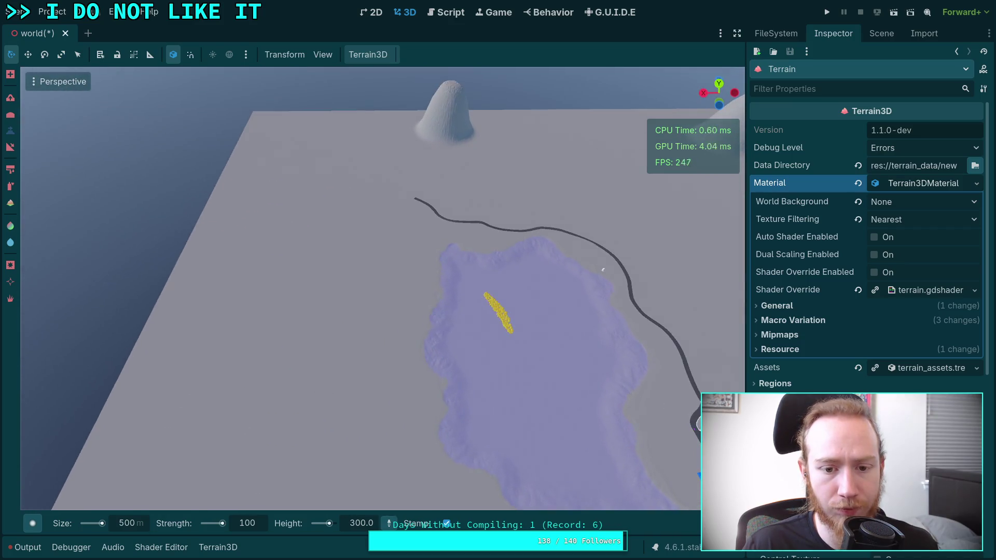
Add a new Terrain3D region at the terrain's upper-left edge and return to the Height tool.
left_click(10, 74)
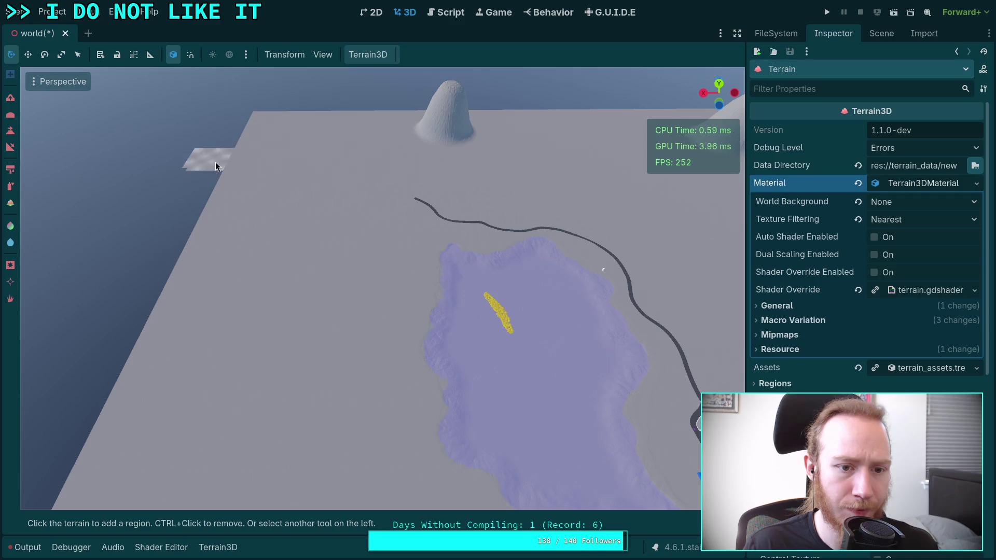
left_click(228, 118)
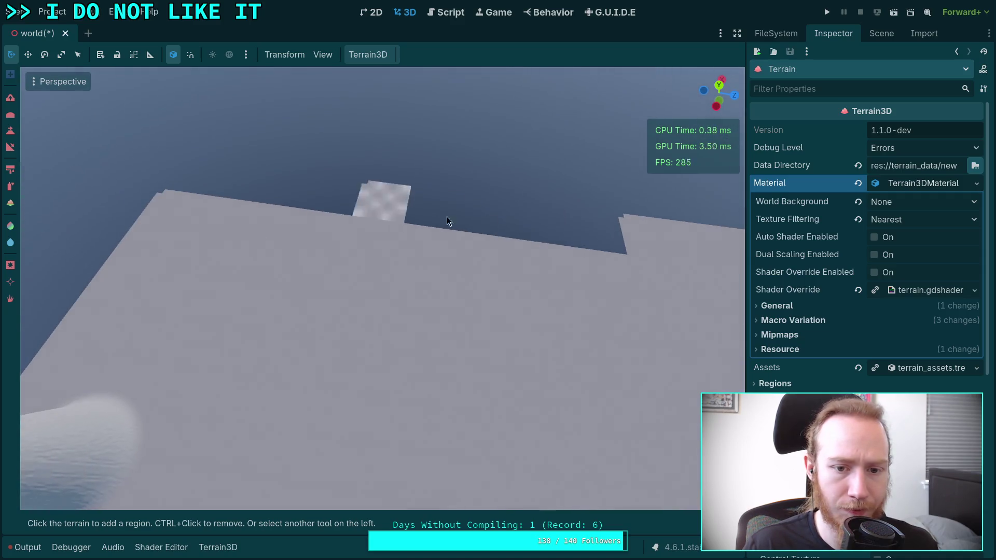
left_click(10, 132)
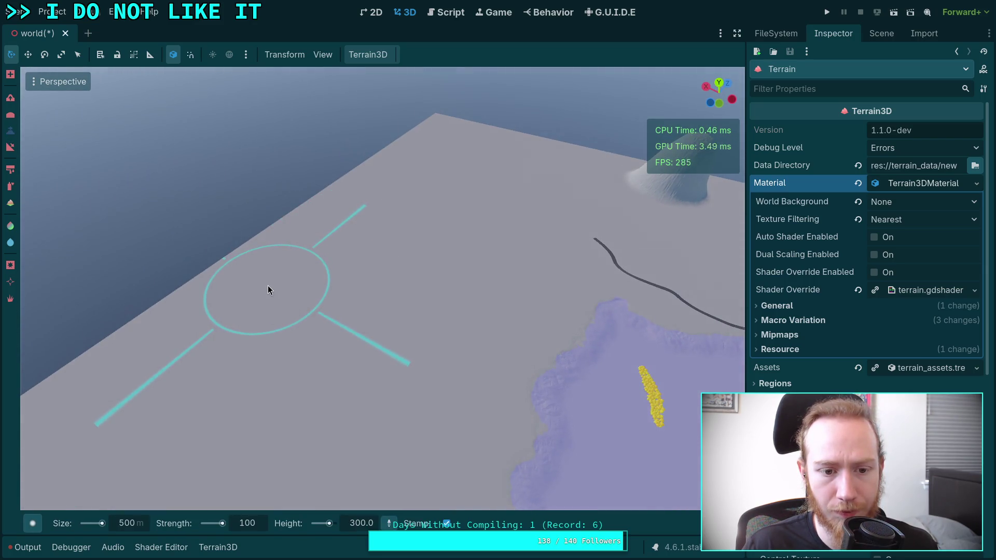
Stamp a 200-high rounded hill onto the open plain near the town and lake.
left_click(266, 285)
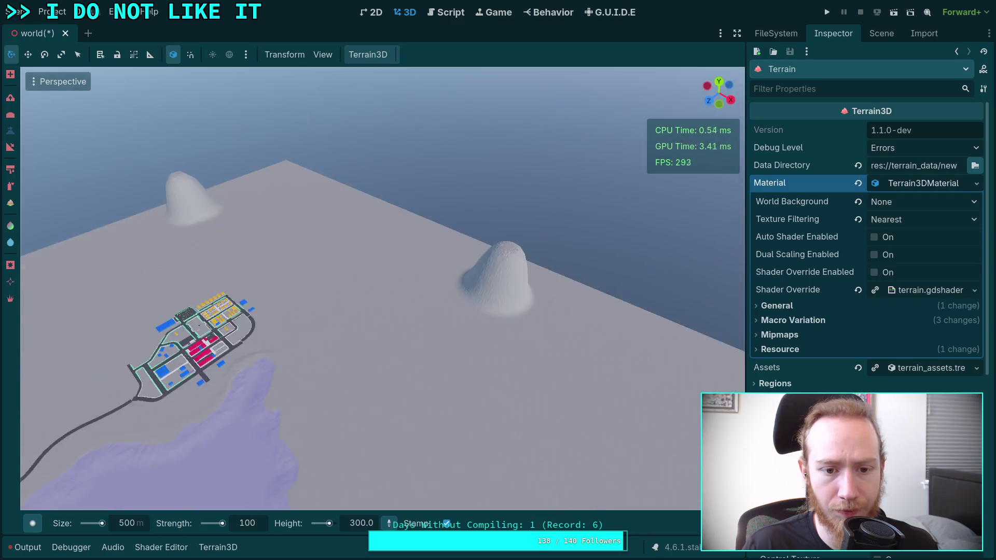
left_click_drag(349, 293, 348, 294)
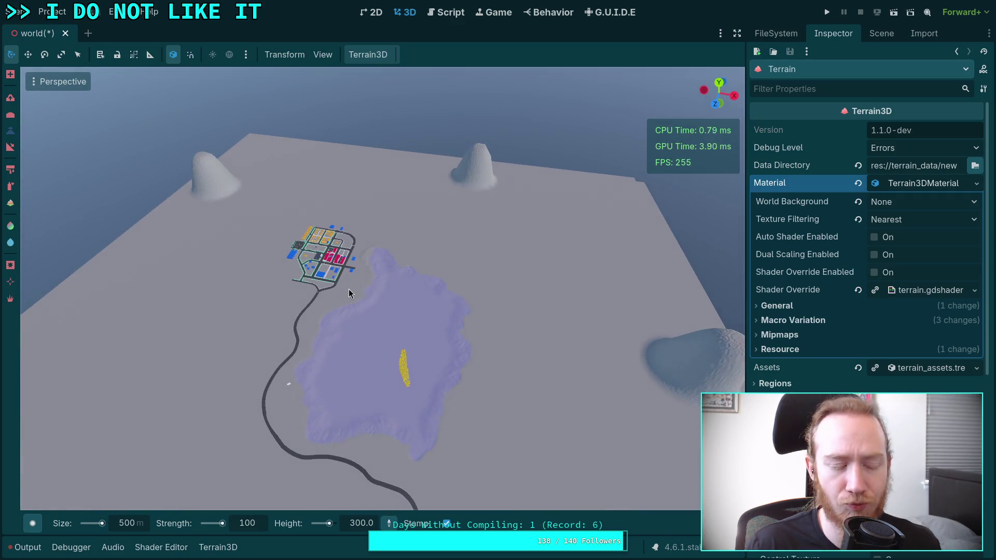
left_click_drag(422, 289, 230, 466)
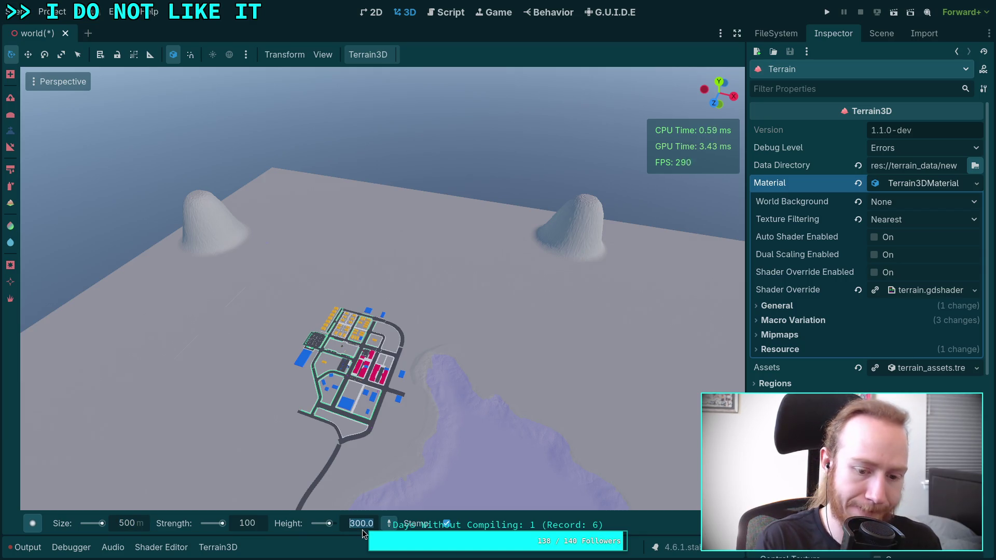
type("200")
key("Return")
left_click_drag(244, 289, 496, 254)
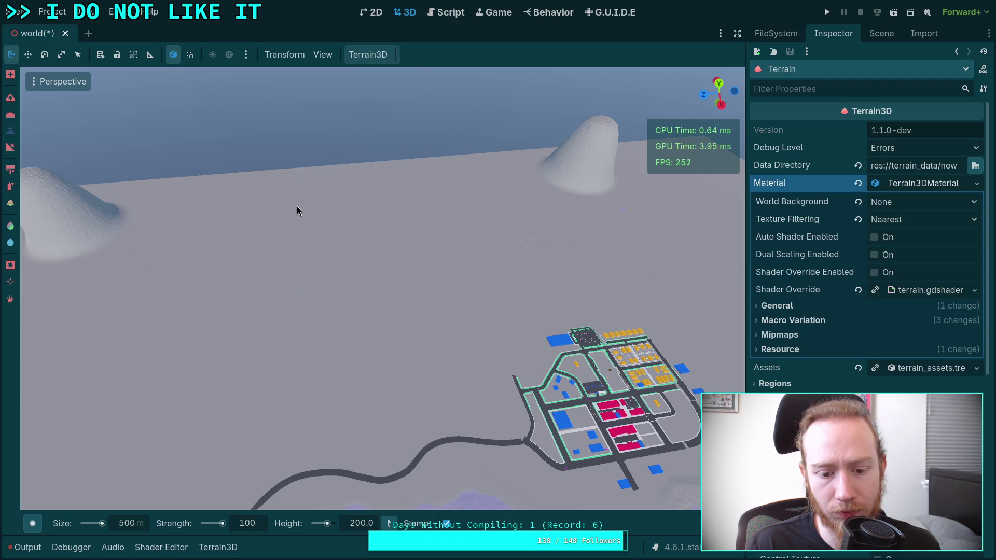
mouse_move(297, 206)
left_mouse_down()
mouse_move(440, 244)
mouse_move(404, 221)
mouse_move(384, 224)
mouse_move(445, 233)
left_mouse_up()
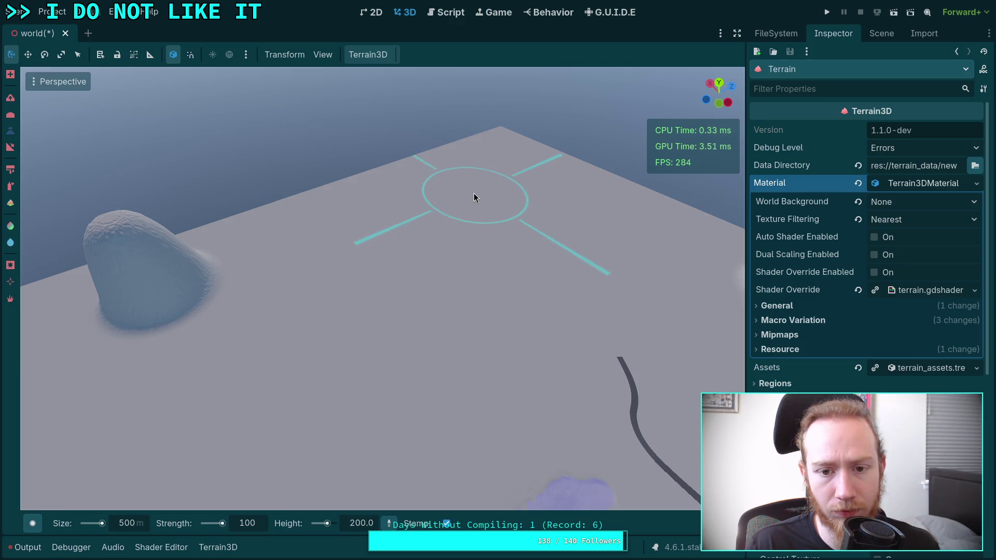
left_click(465, 192)
left_click_drag(470, 201, 447, 260)
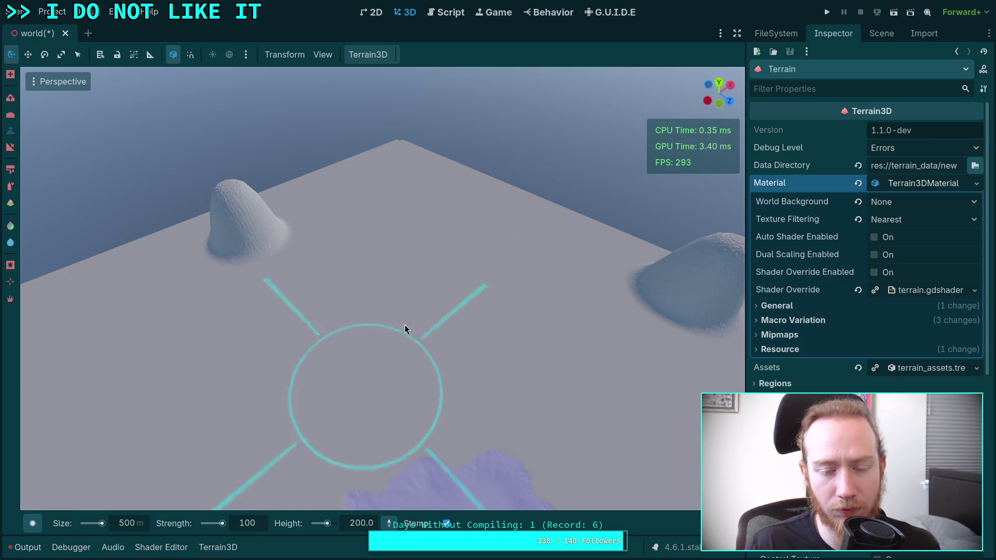
left_click_drag(405, 325, 340, 457)
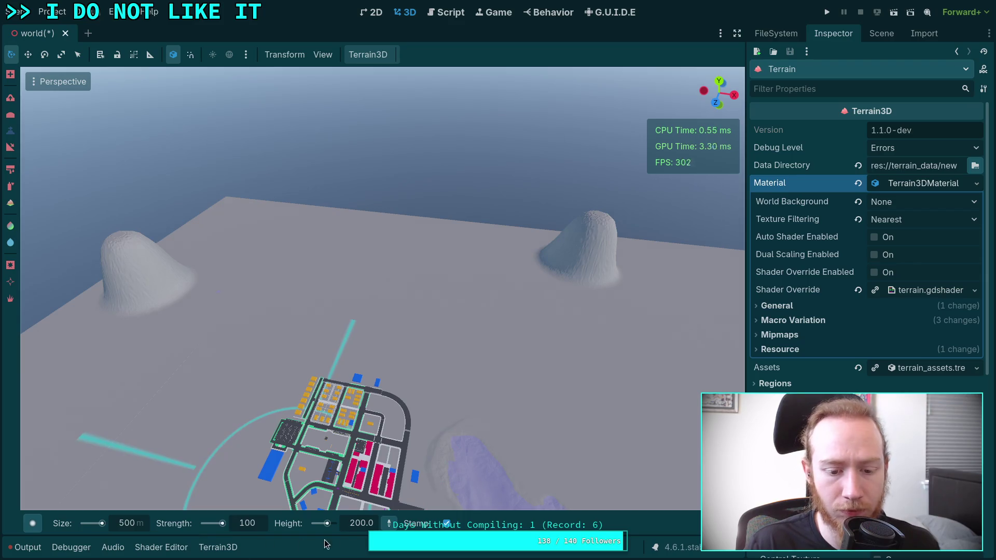
left_click(354, 525)
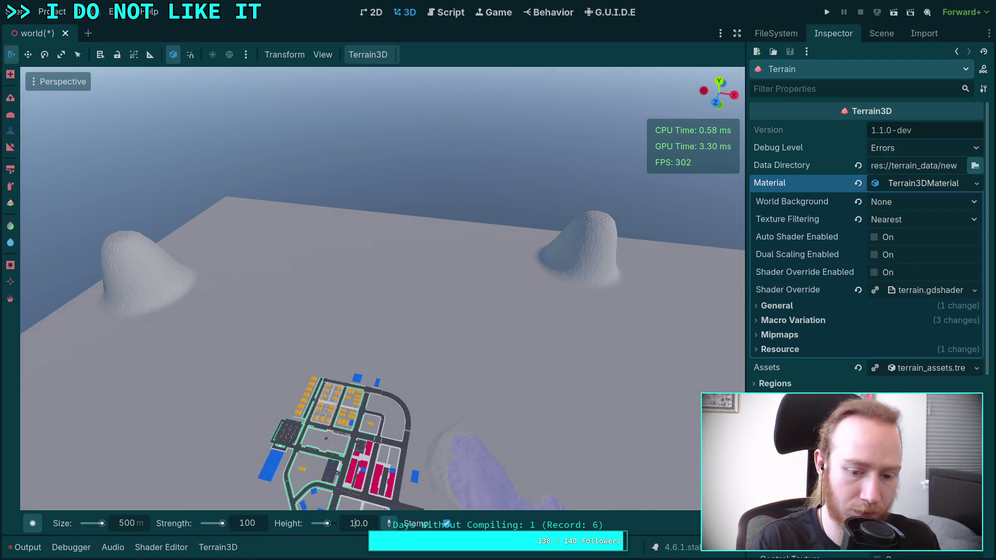
Stamp a 150-high hill onto the terrain at the brush spot.
mouse_move(394, 363)
left_mouse_down()
mouse_move(422, 345)
mouse_move(398, 303)
mouse_move(393, 477)
mouse_move(379, 310)
mouse_move(457, 316)
left_mouse_up()
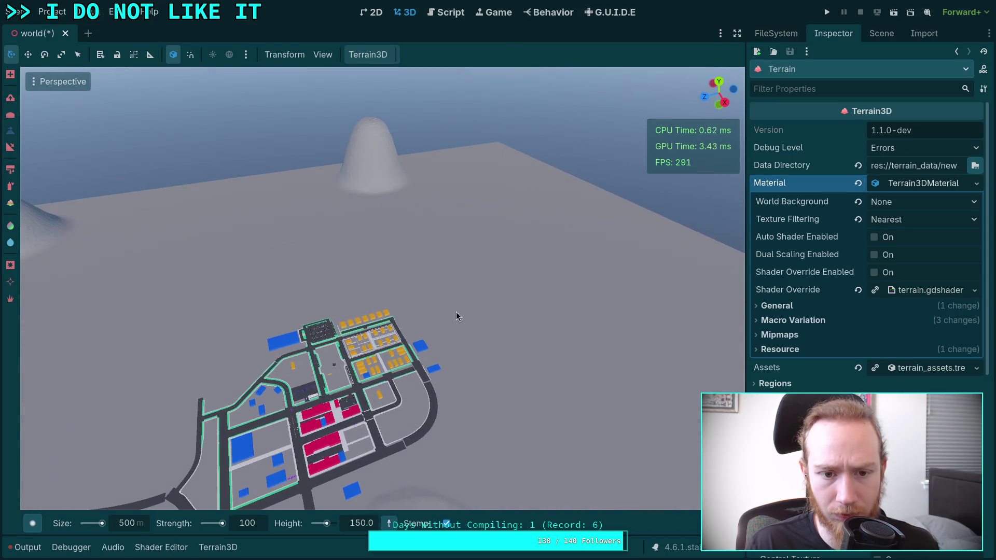
left_click(239, 245)
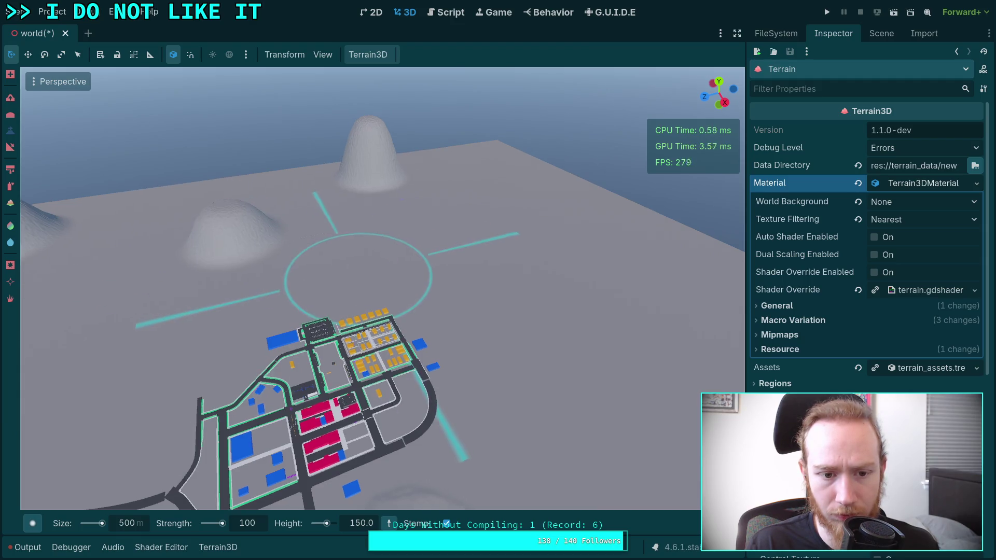
left_click_drag(507, 248, 478, 240)
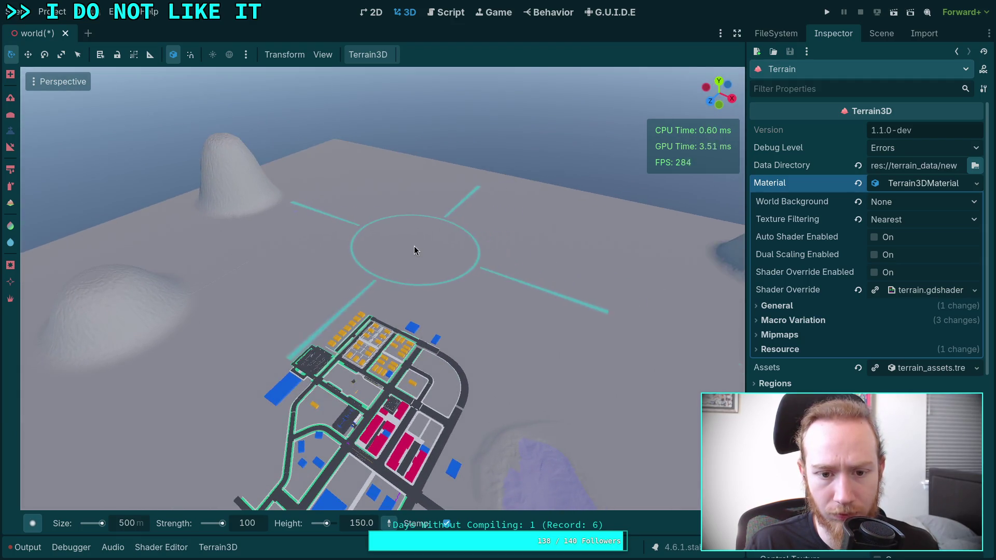
mouse_move(406, 254)
left_mouse_down()
mouse_move(394, 254)
mouse_move(404, 232)
left_mouse_up()
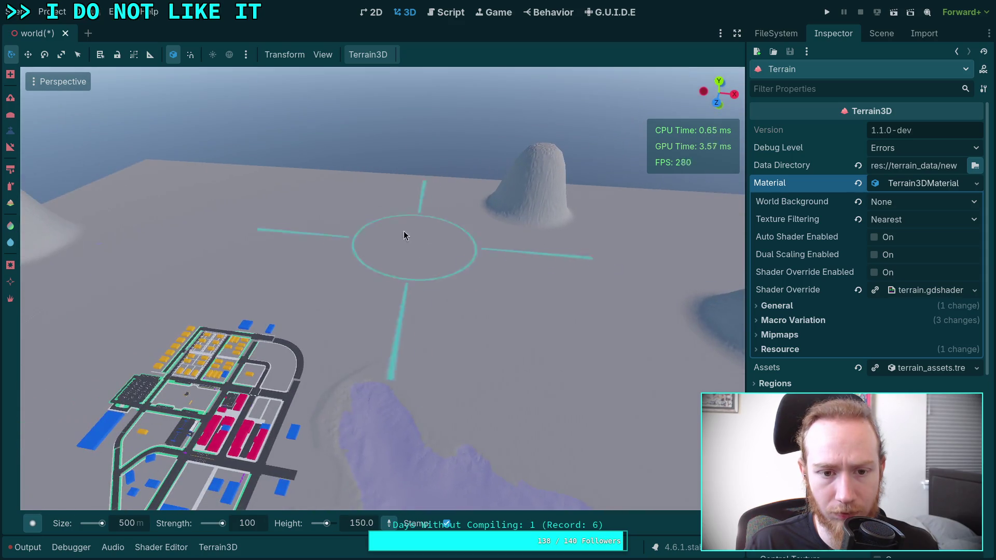
Set the stamp height to 100 and place a smaller mound on the empty plain.
left_click(360, 530)
type("100")
key("Return")
mouse_move(379, 332)
left_mouse_down()
mouse_move(259, 363)
mouse_move(320, 331)
left_mouse_up()
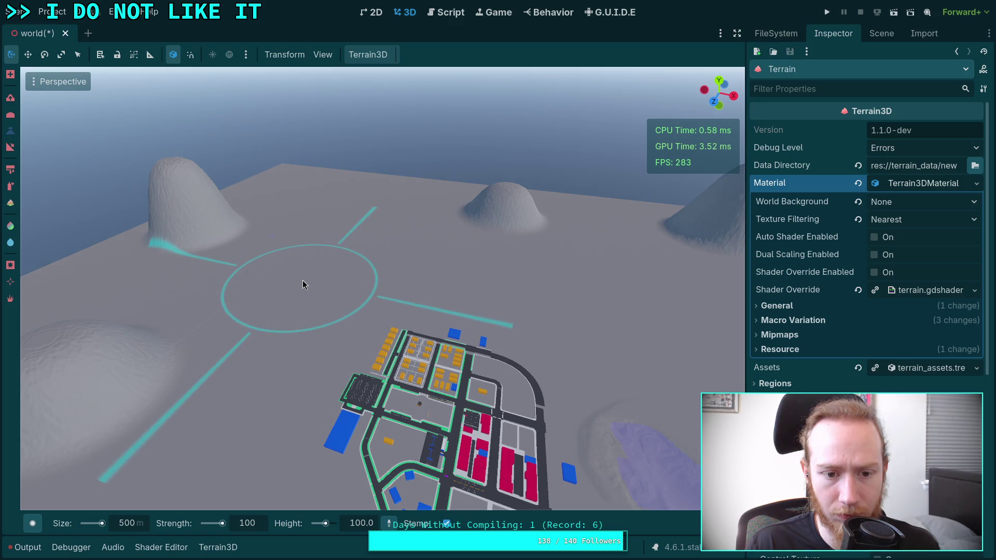
mouse_move(418, 298)
left_mouse_down()
mouse_move(519, 290)
mouse_move(493, 280)
left_mouse_up()
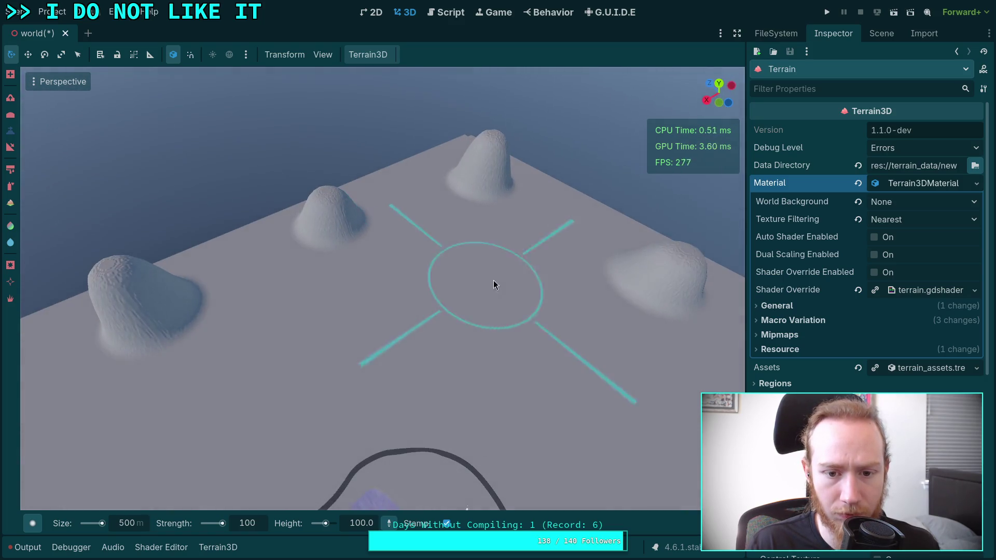
left_click(511, 319)
mouse_move(512, 320)
left_mouse_down()
mouse_move(425, 320)
mouse_move(446, 331)
left_mouse_up()
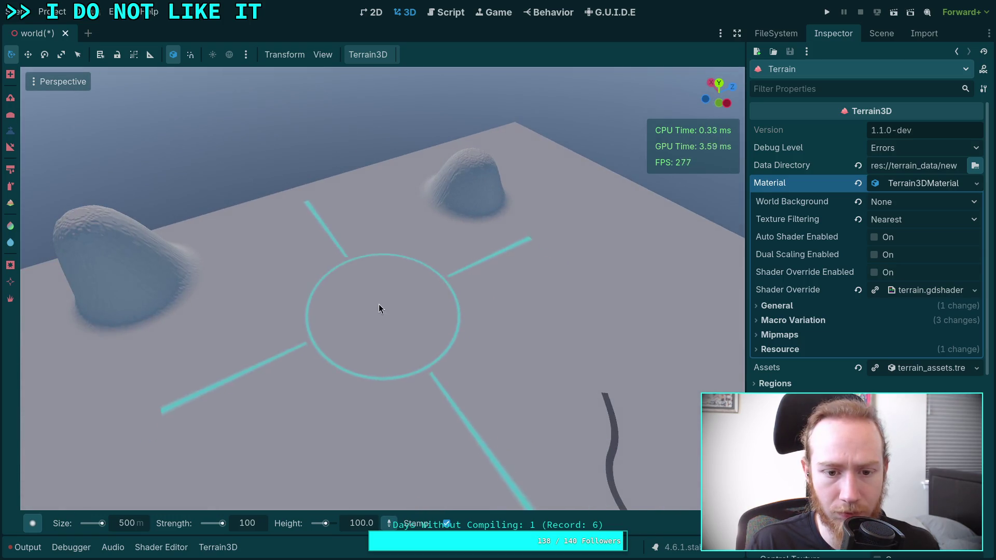
left_click_drag(363, 294, 362, 293)
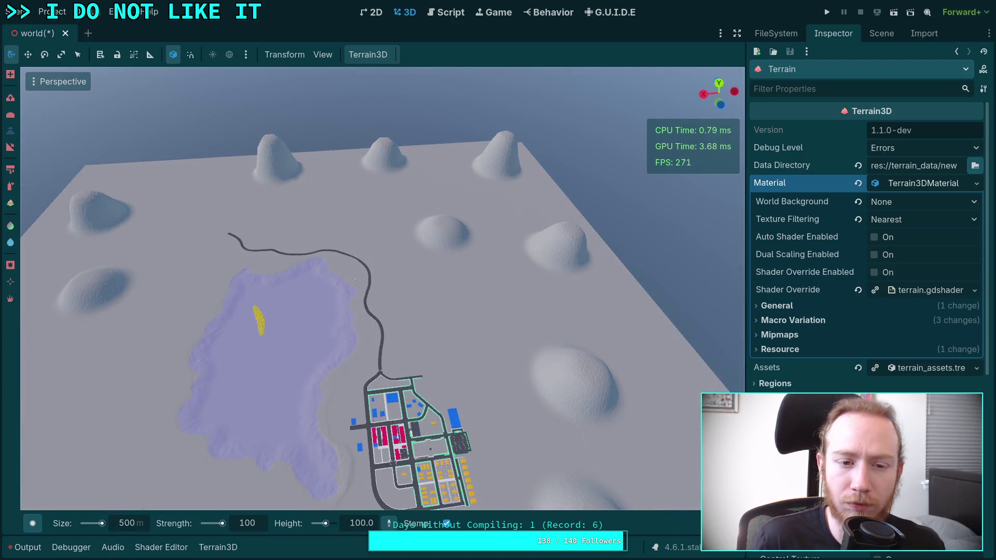
left_click_drag(474, 289, 454, 303)
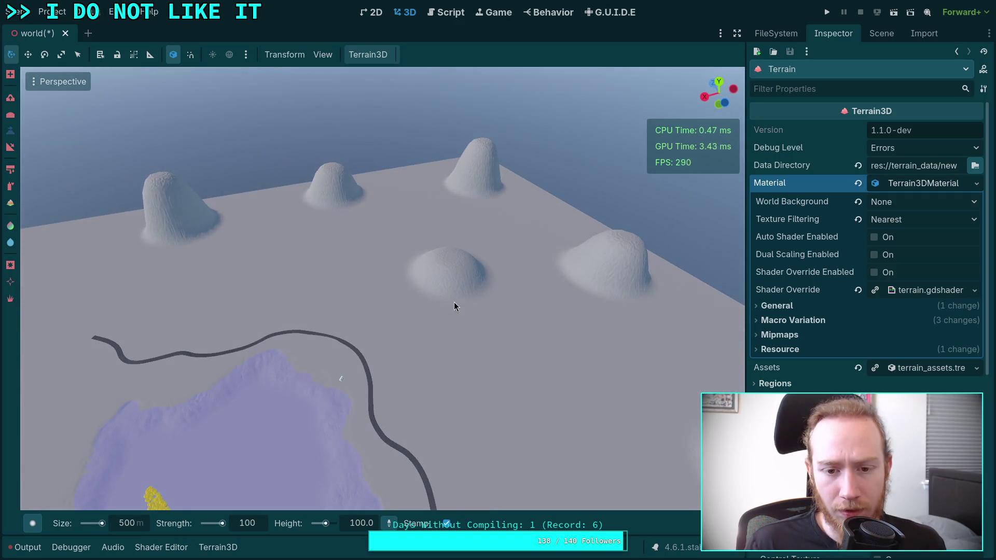
Switch to slope sculpting with points from the hilltop down to the ground below.
key("s")
left_click(325, 524)
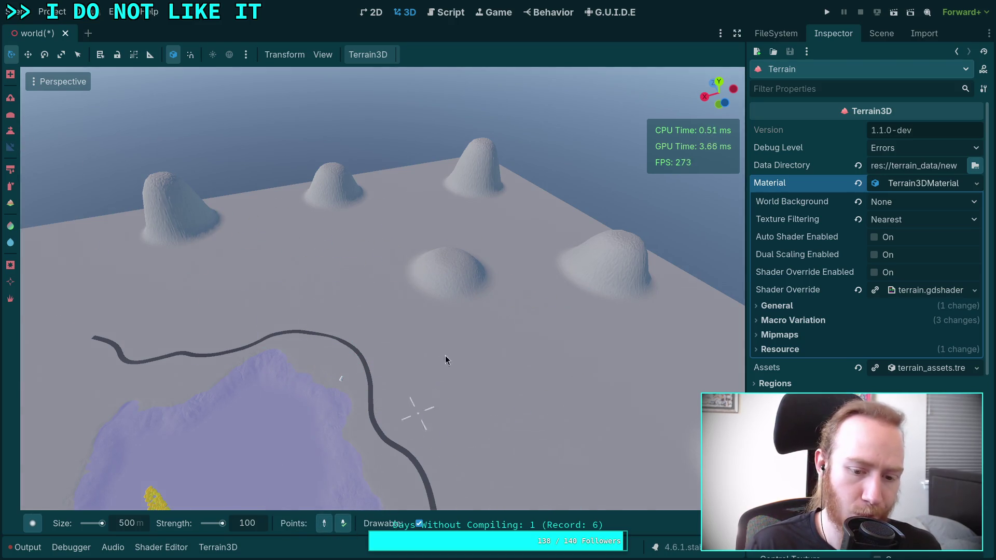
left_click(452, 254)
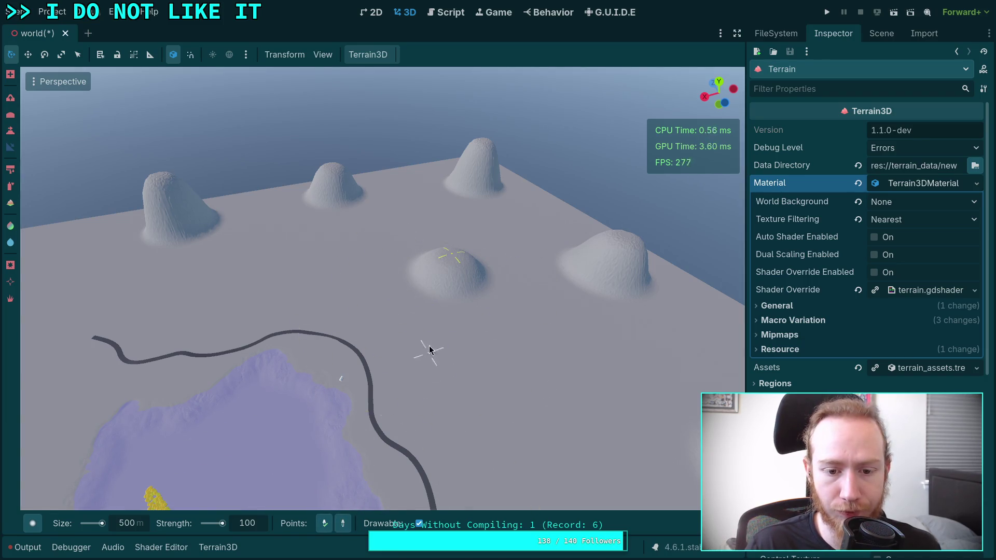
left_click(389, 310)
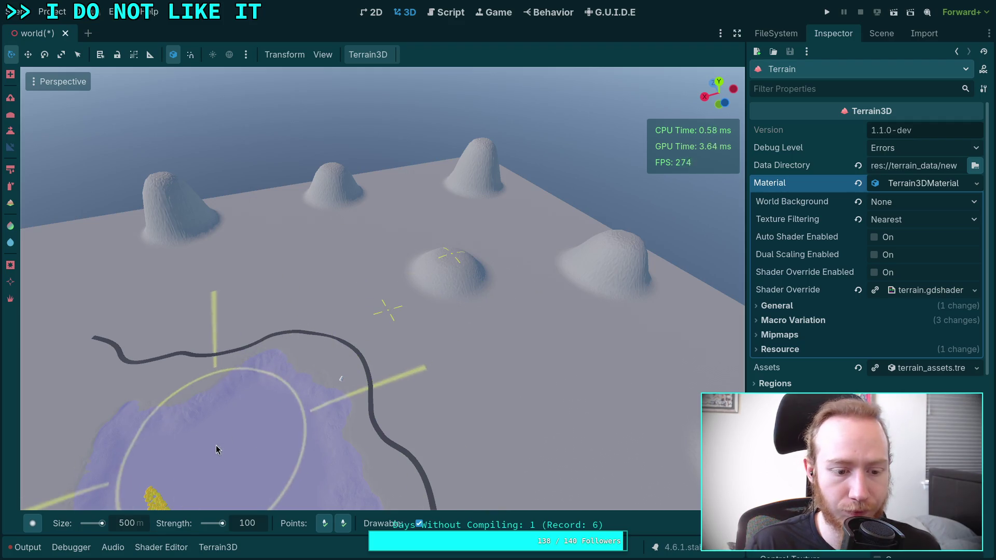
Set the brush size to 200 and the strength to 50.
left_click(126, 522)
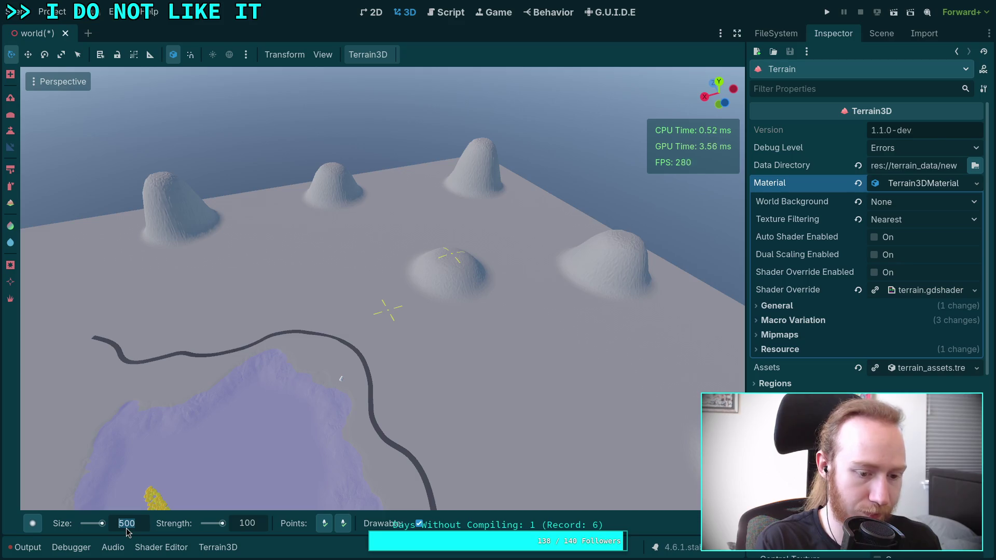
type("200")
key("Return")
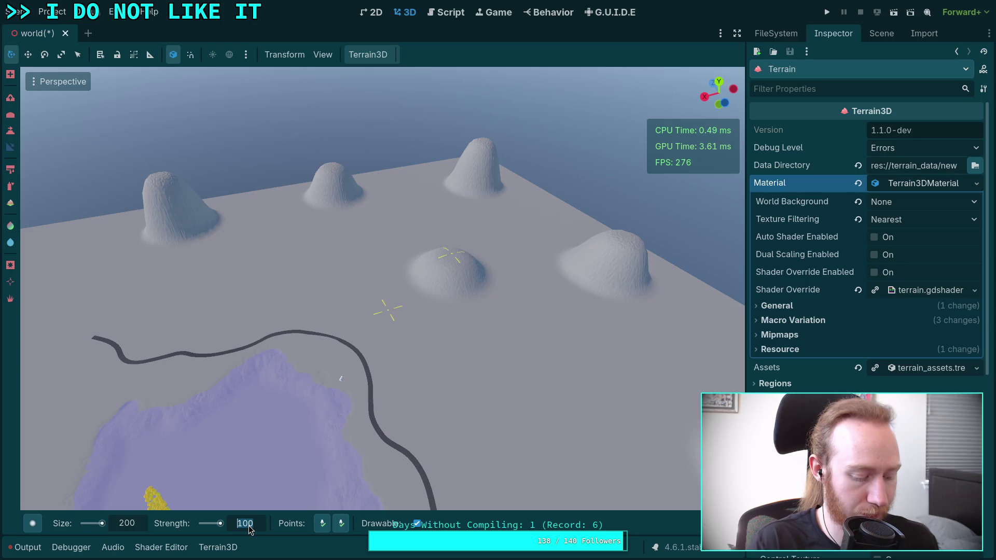
type("0")
key("Return")
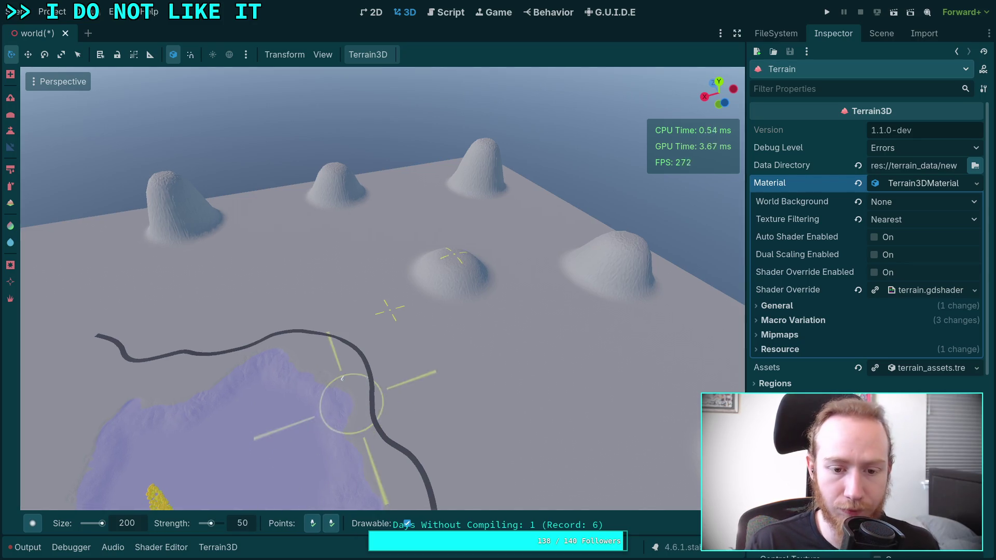
scroll(388, 310, "up", 3)
Sculpt the slope into an elongated ridge near the town and toggle the second Points option.
mouse_move(365, 324)
left_mouse_down()
mouse_move(358, 295)
mouse_move(377, 226)
mouse_move(394, 265)
mouse_move(347, 314)
mouse_move(332, 251)
mouse_move(347, 238)
mouse_move(358, 309)
mouse_move(398, 225)
left_mouse_up()
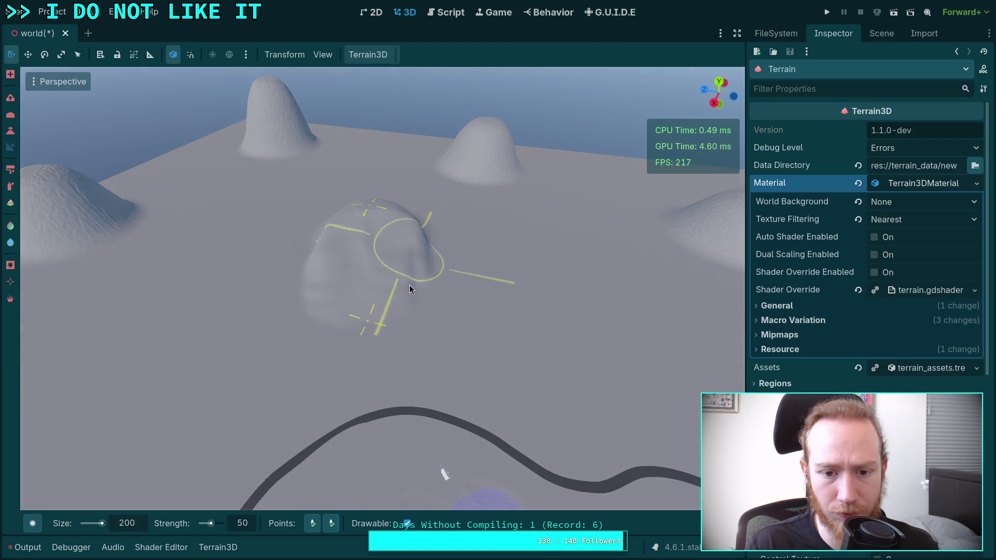
left_click_drag(412, 308, 698, 441)
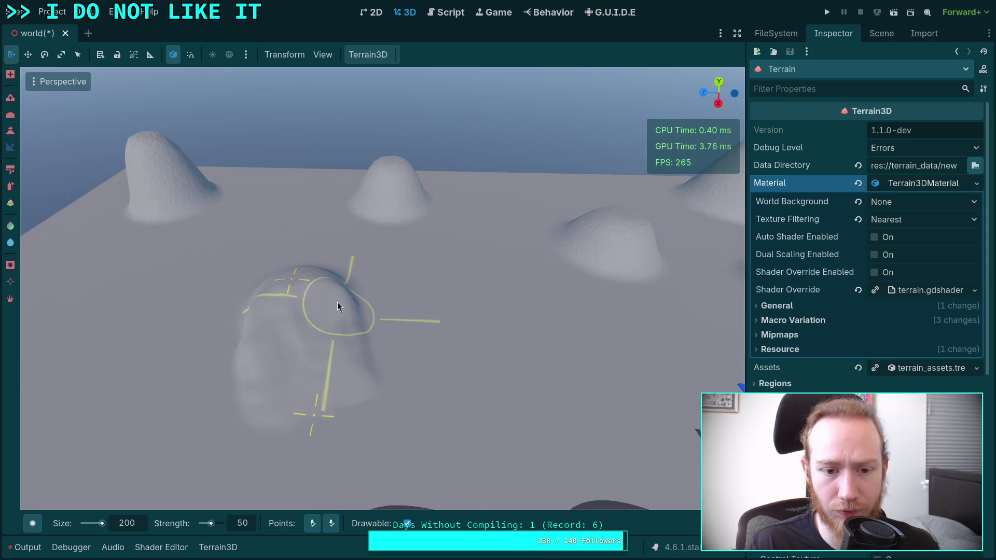
mouse_move(322, 529)
left_mouse_down()
mouse_move(526, 353)
mouse_move(446, 363)
mouse_move(477, 362)
left_mouse_up()
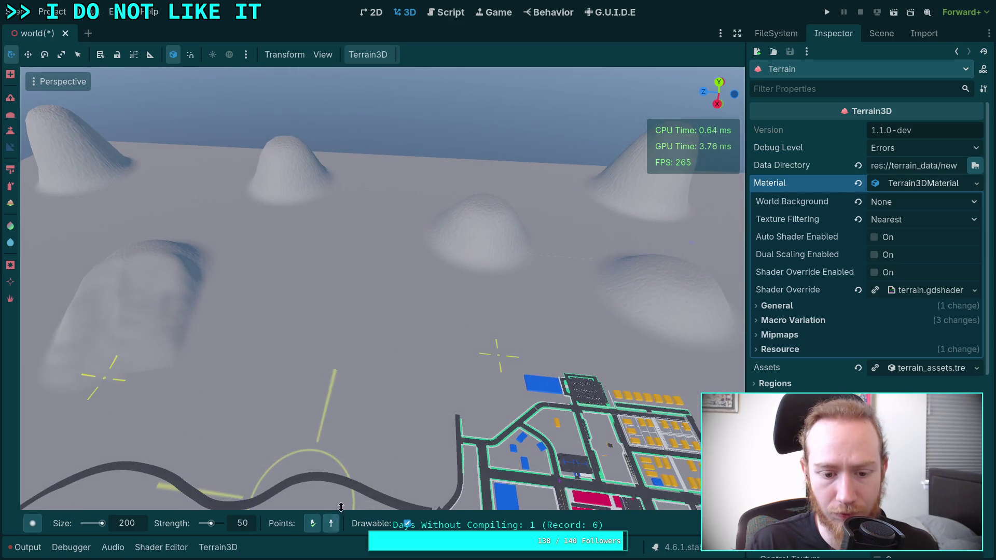
scroll(473, 268, "up", 3)
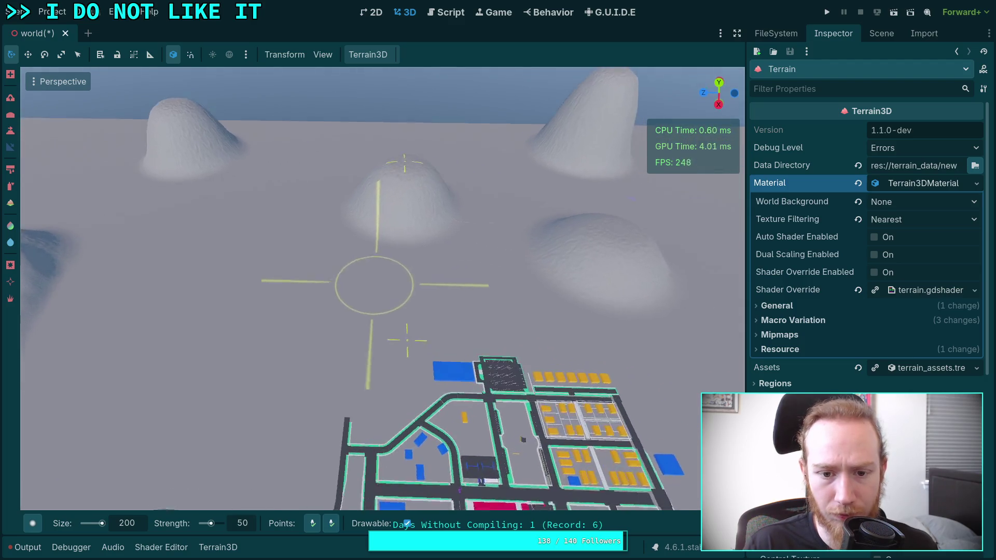
mouse_move(397, 298)
left_mouse_down()
mouse_move(396, 223)
mouse_move(422, 218)
mouse_move(437, 316)
mouse_move(438, 213)
mouse_move(459, 285)
mouse_move(381, 224)
mouse_move(378, 202)
mouse_move(356, 314)
mouse_move(391, 191)
left_mouse_up()
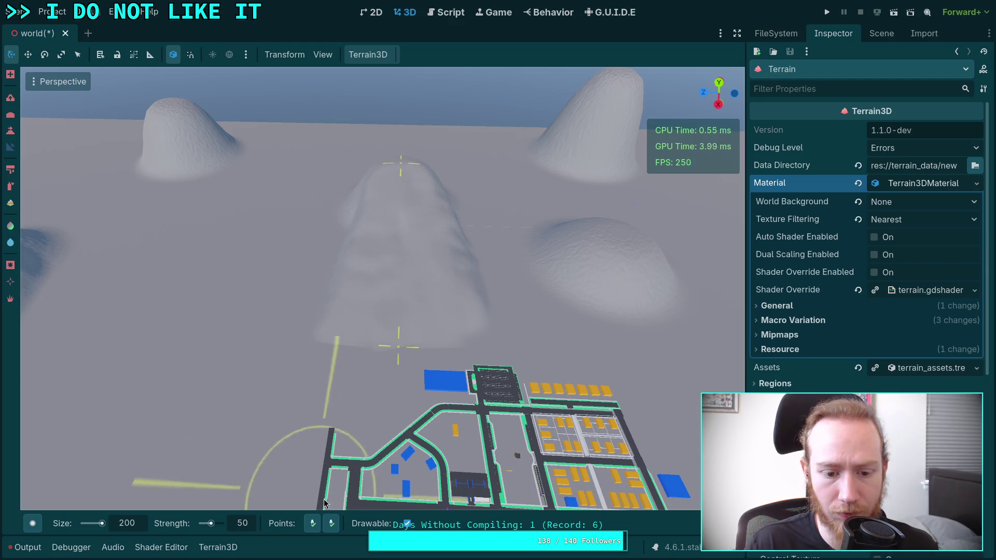
mouse_move(396, 338)
left_mouse_down()
mouse_move(364, 356)
mouse_move(434, 341)
left_mouse_up()
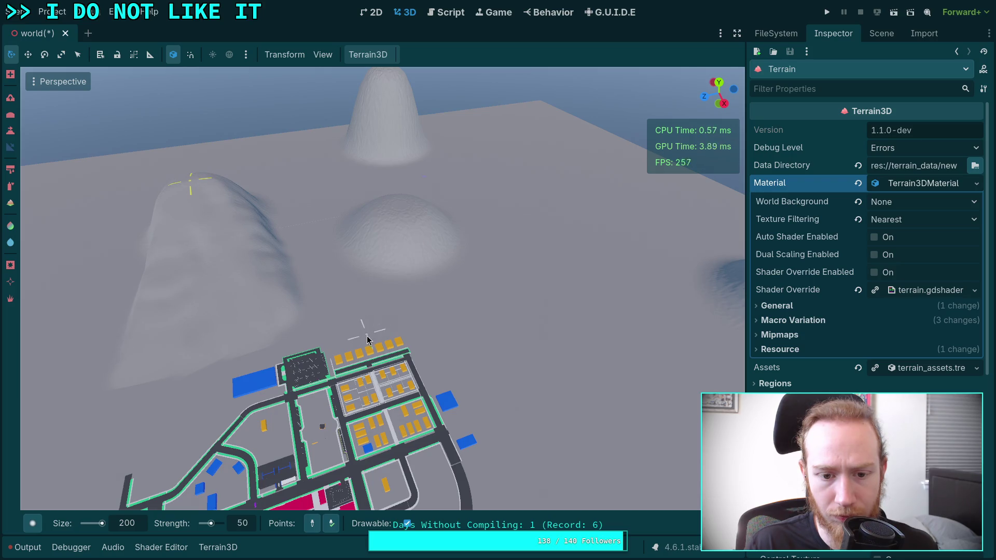
left_click(332, 524)
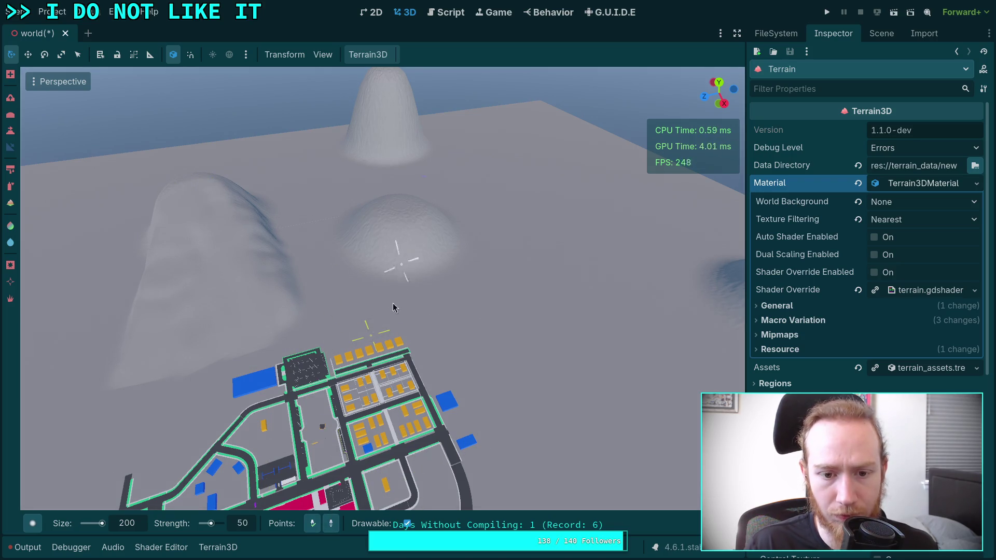
scroll(401, 210, "down", 5)
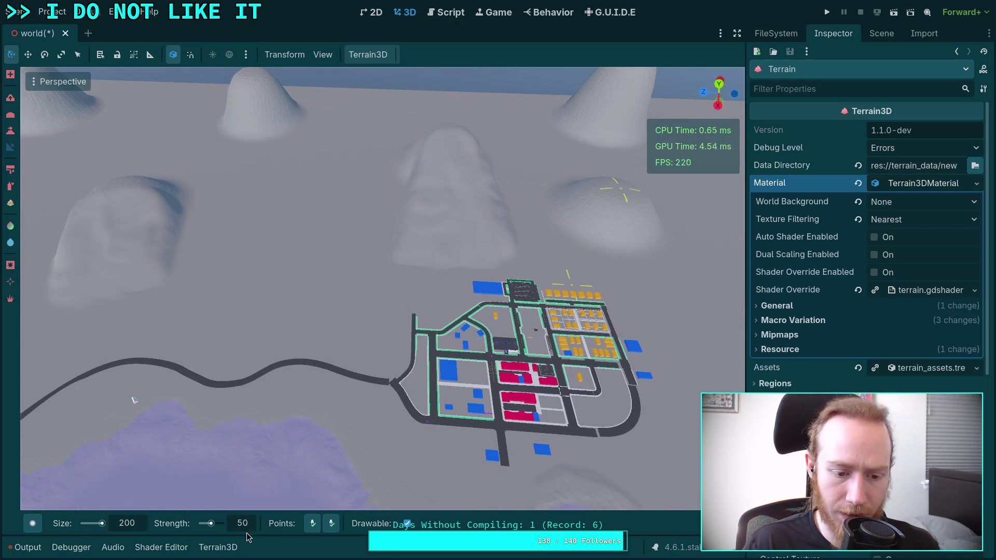
Select the Height tool and set the brush height to 10.
left_click(10, 131)
scroll(440, 396, "up", 3)
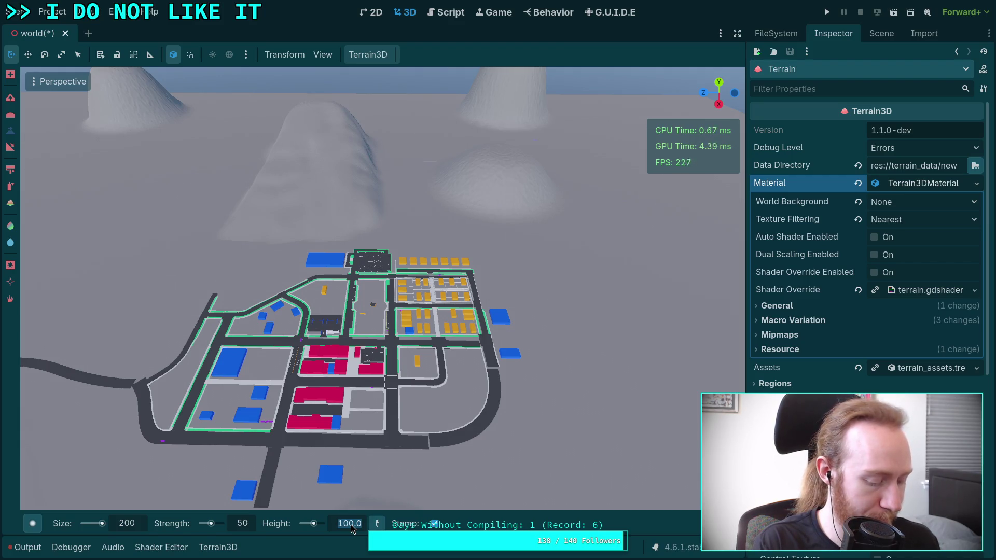
type("3")
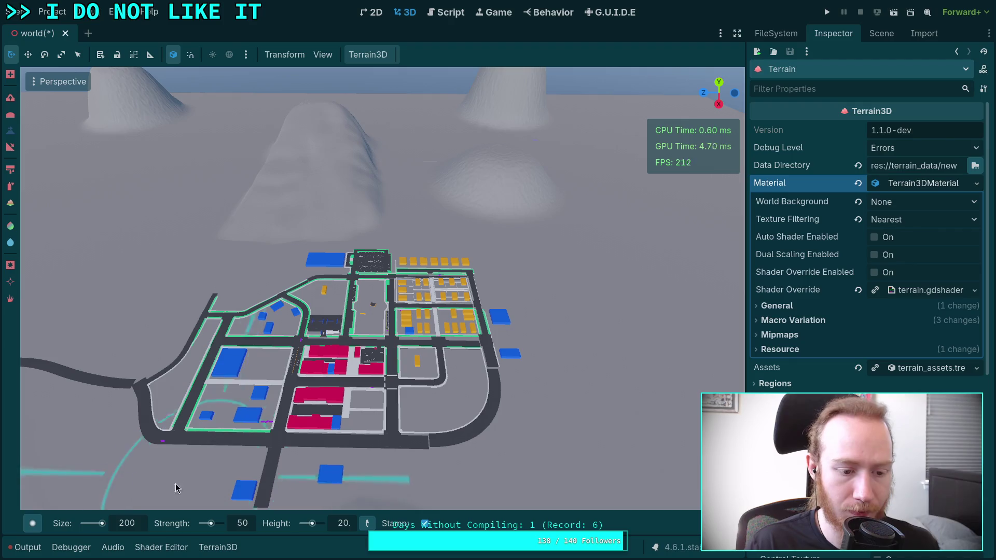
scroll(405, 332, "down", 3)
scroll(343, 317, "up", 3)
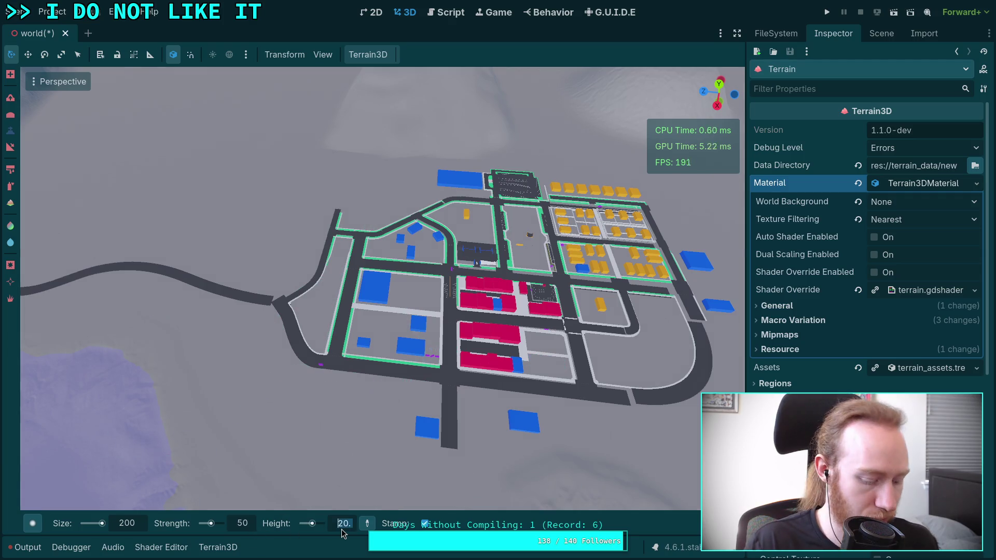
type("1")
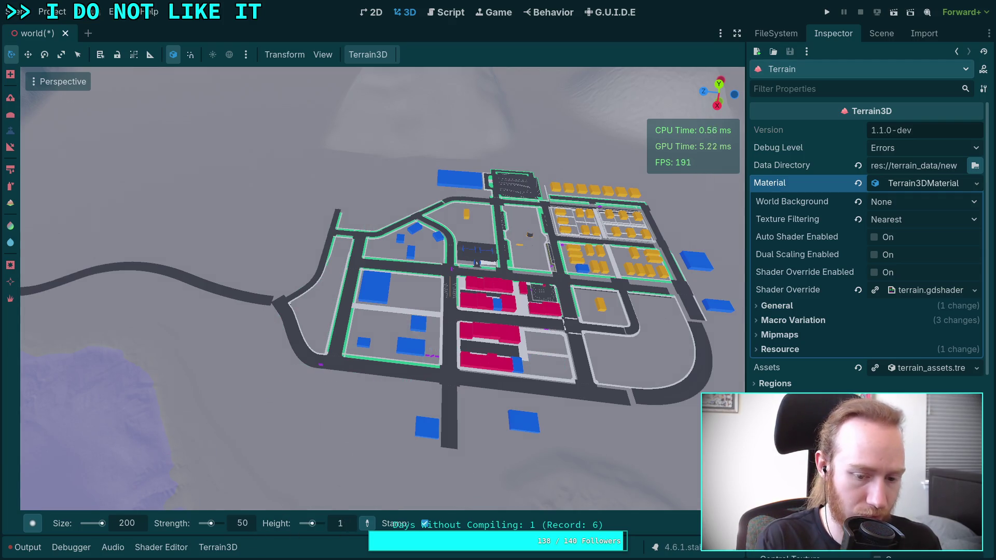
type("90")
key("Return")
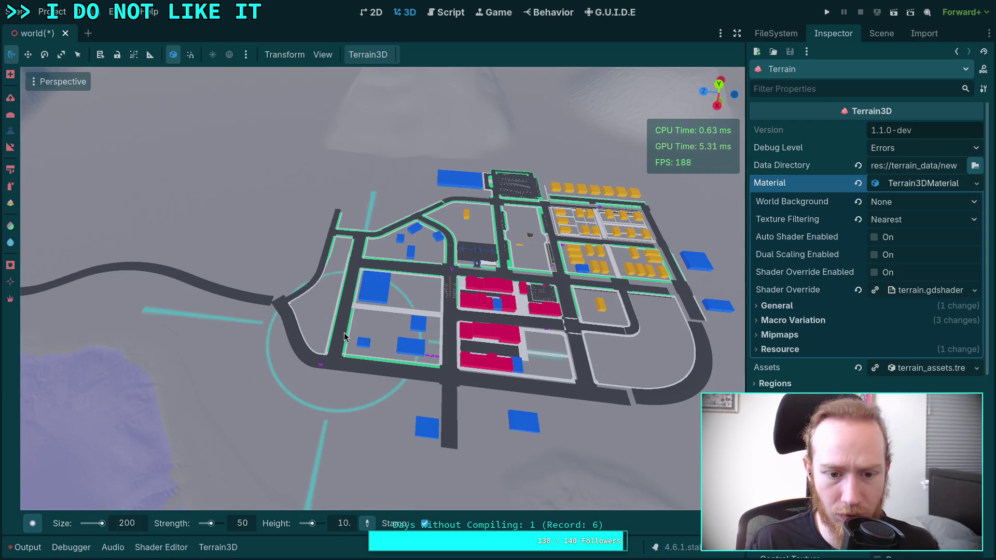
scroll(340, 328, "up", 2)
scroll(341, 328, "down", 3)
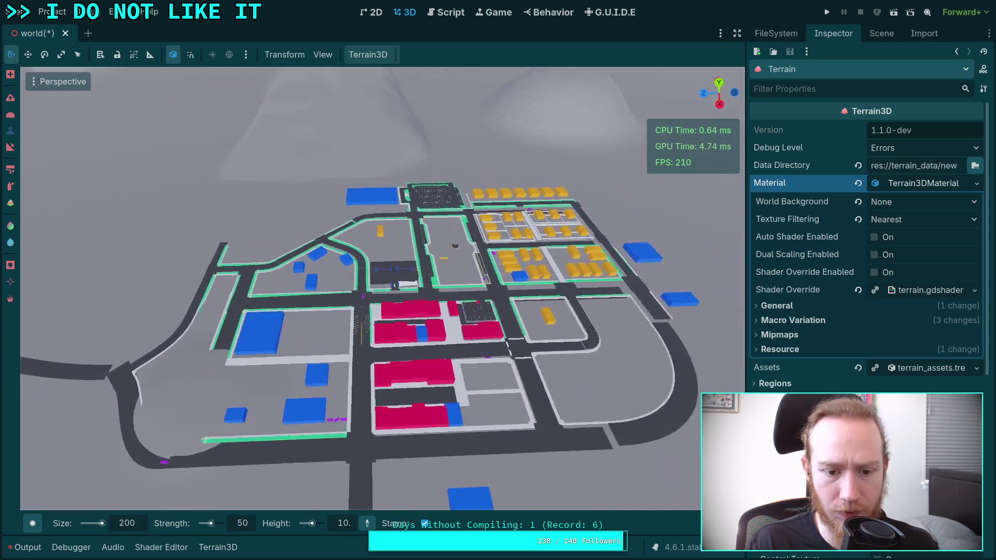
Set the brush height to 20, then 40, raising a low mound east of town.
left_click(347, 528)
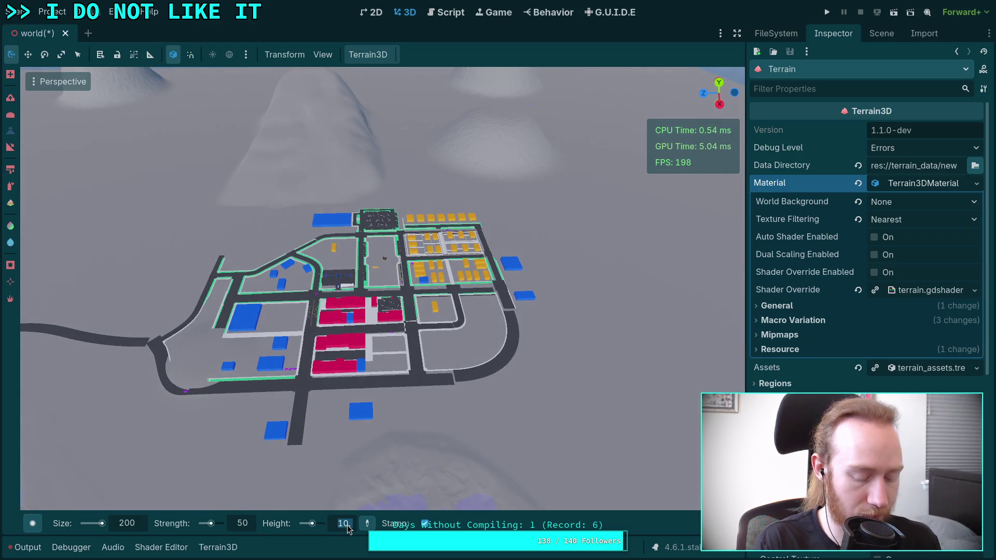
type("20")
key("Return")
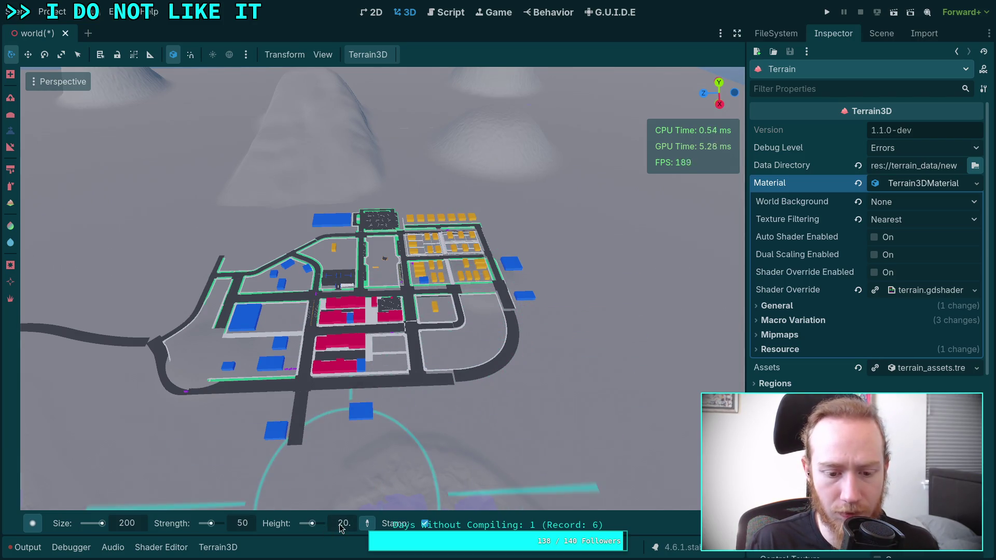
type("40.")
key("Return")
left_click_drag(609, 277, 219, 290)
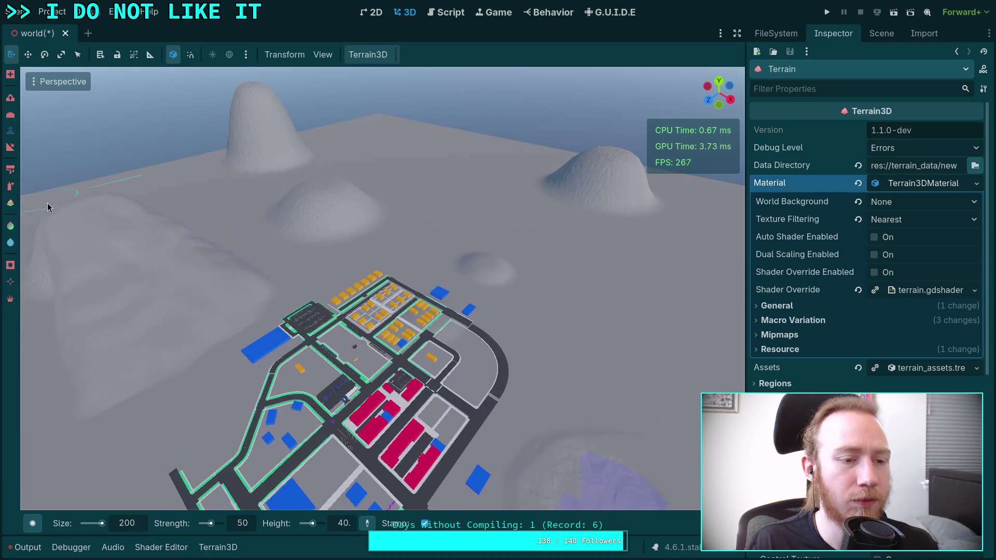
left_click(10, 148)
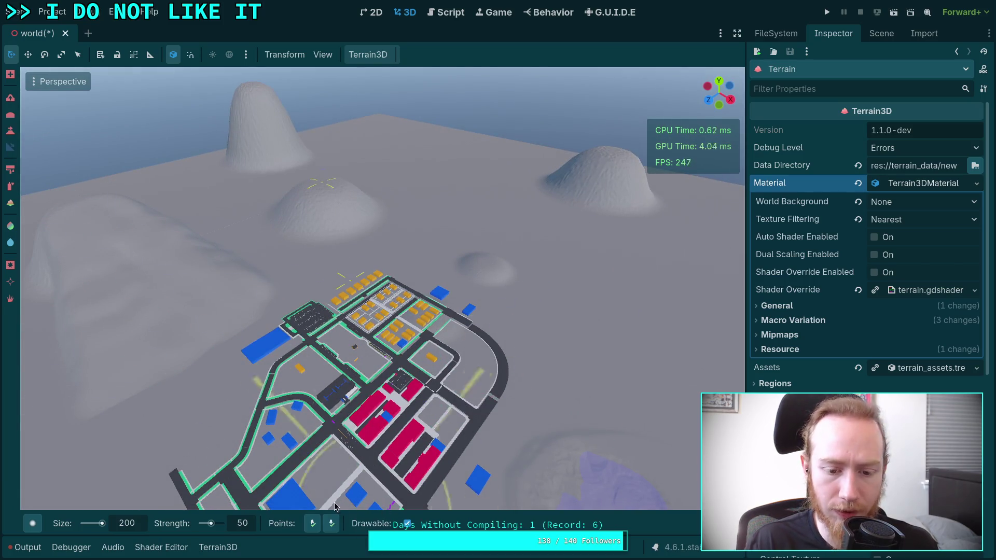
In the Scene tree, expand LevelBlocking and choose Change Type for the Town node.
left_click_drag(364, 290, 646, 296)
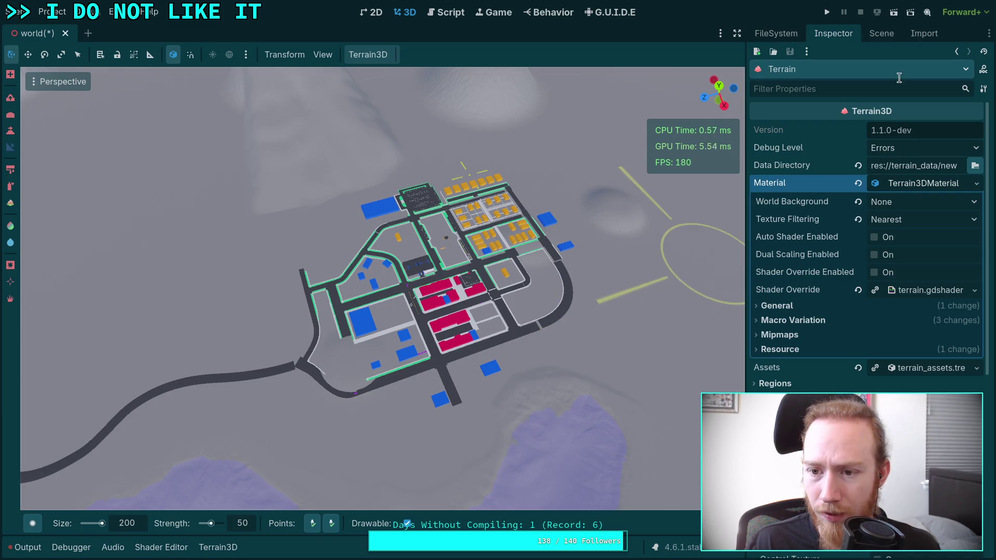
left_click(887, 35)
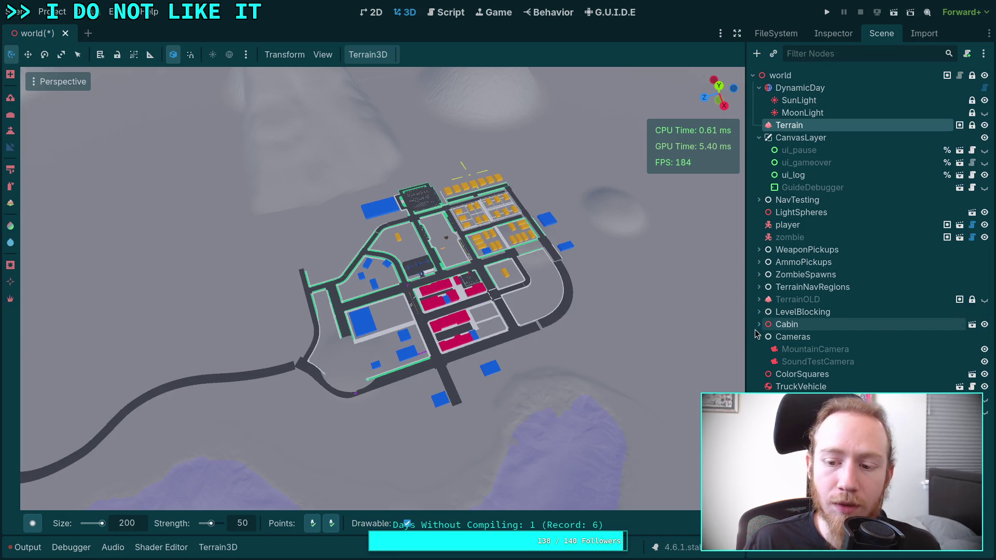
left_click(759, 312)
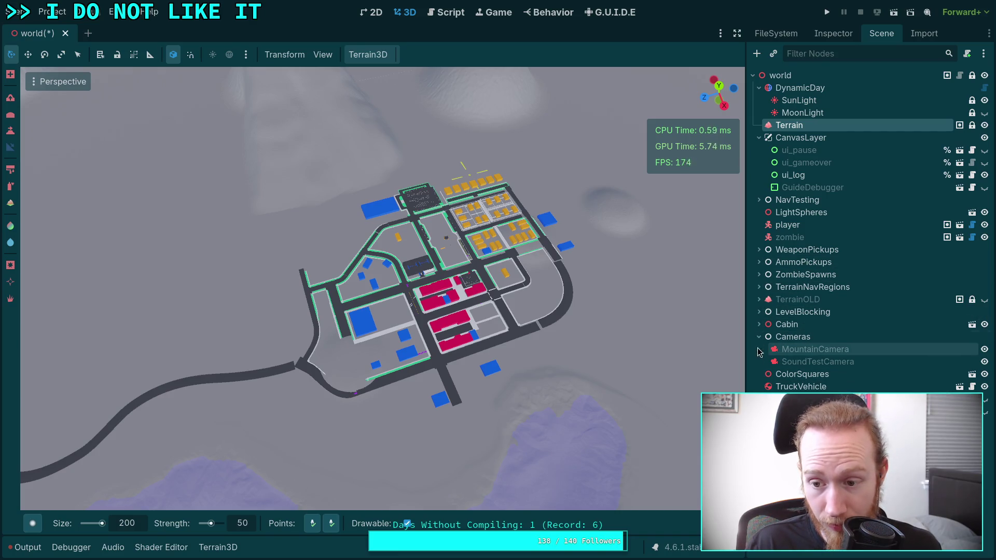
left_click(765, 337)
left_click(773, 337)
left_click(766, 337)
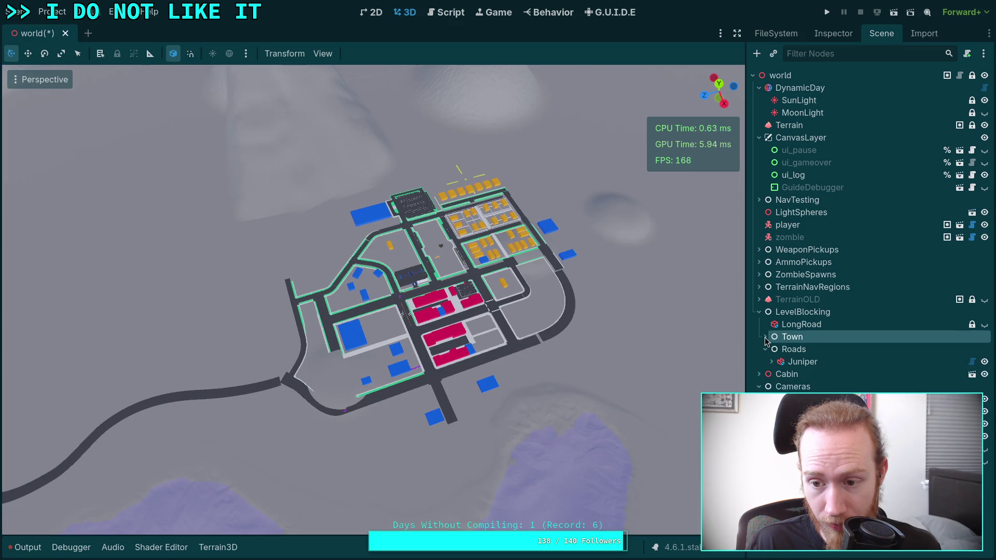
left_click(766, 336)
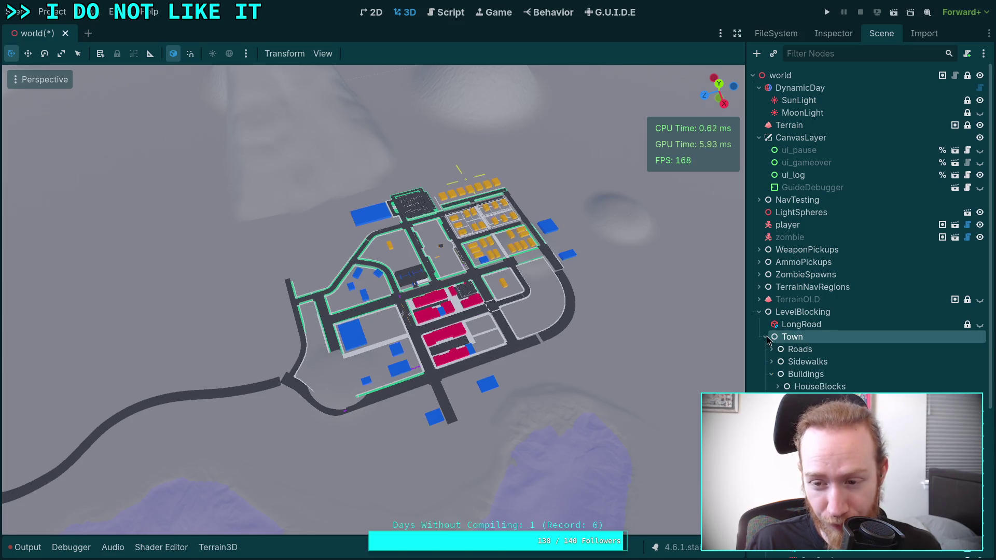
left_click(766, 337)
right_click(801, 338)
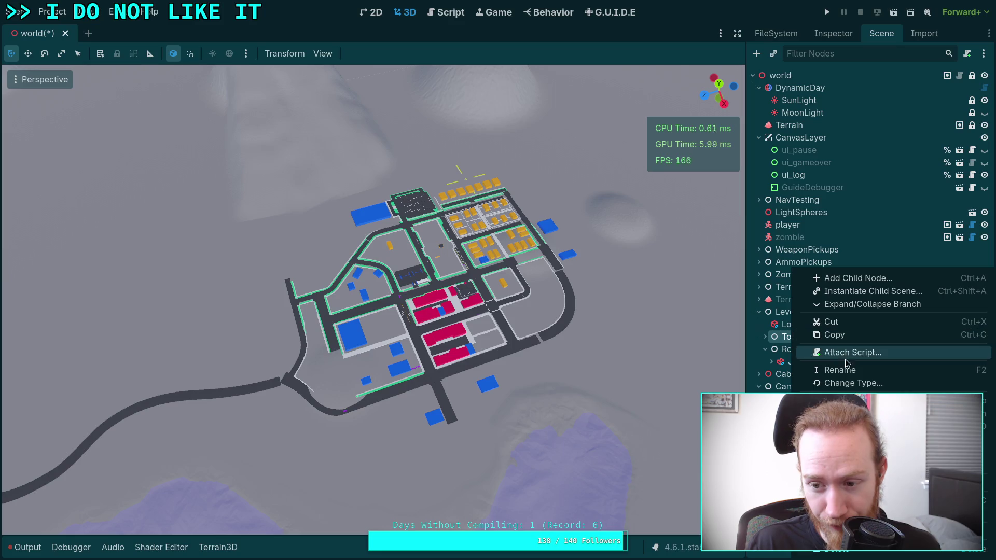
left_click(825, 383)
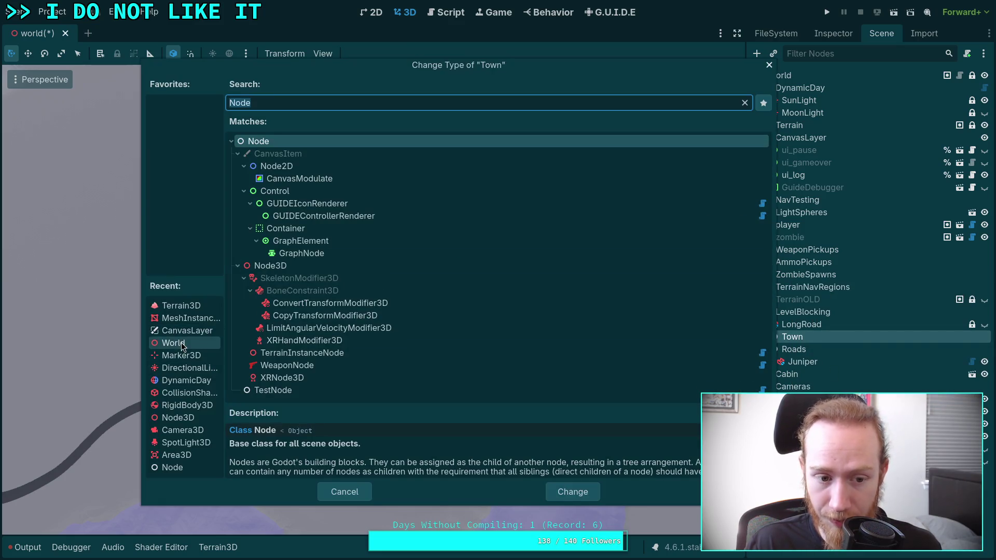
Change Town's type to Node3D and make it visible again.
left_click(185, 418)
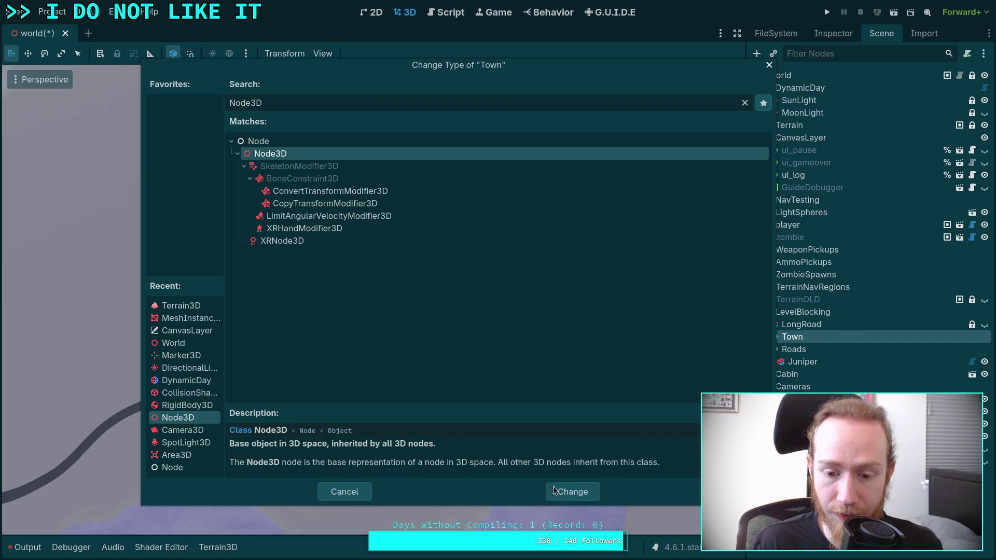
key("Return")
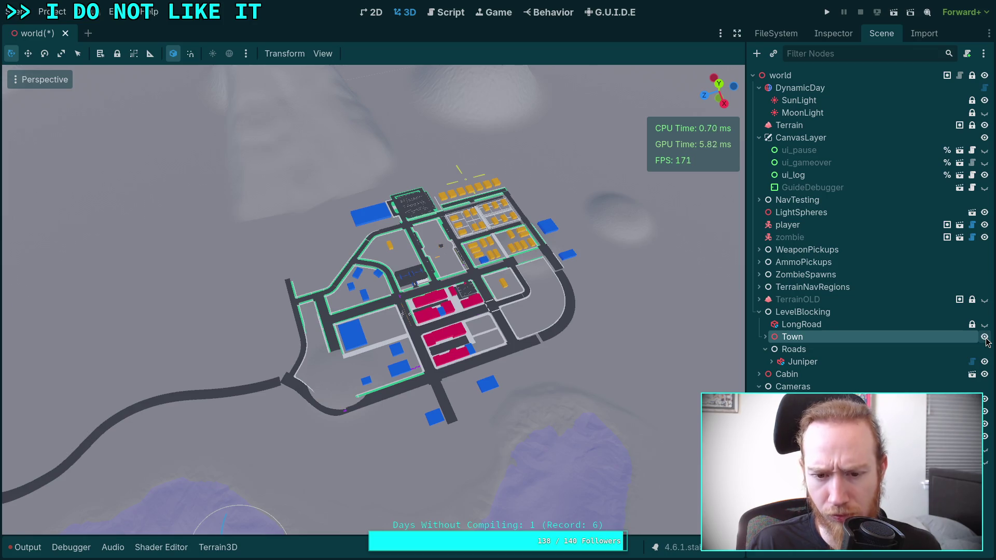
left_click(984, 338)
Expand Town and bring up the context menu for its Roads child.
left_click(766, 337)
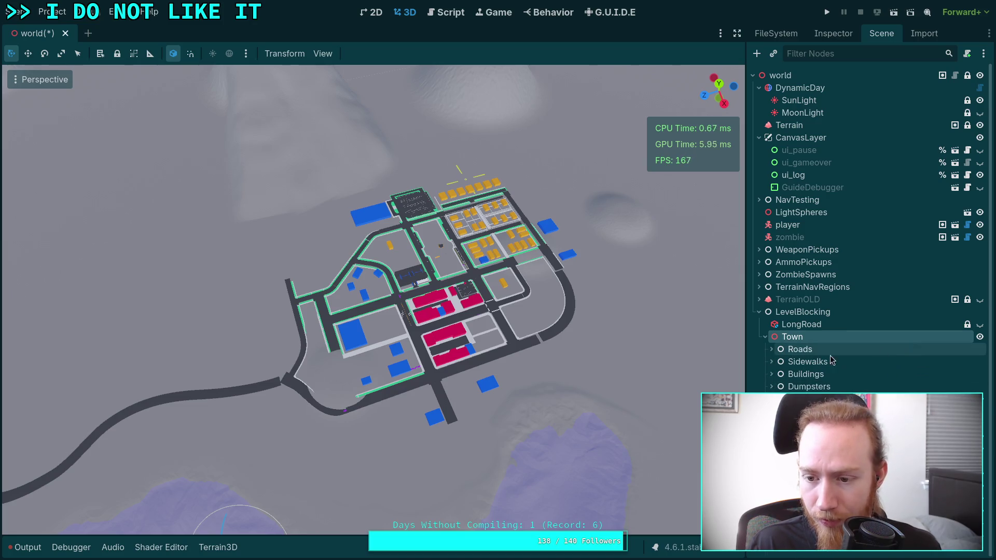
left_click(772, 350)
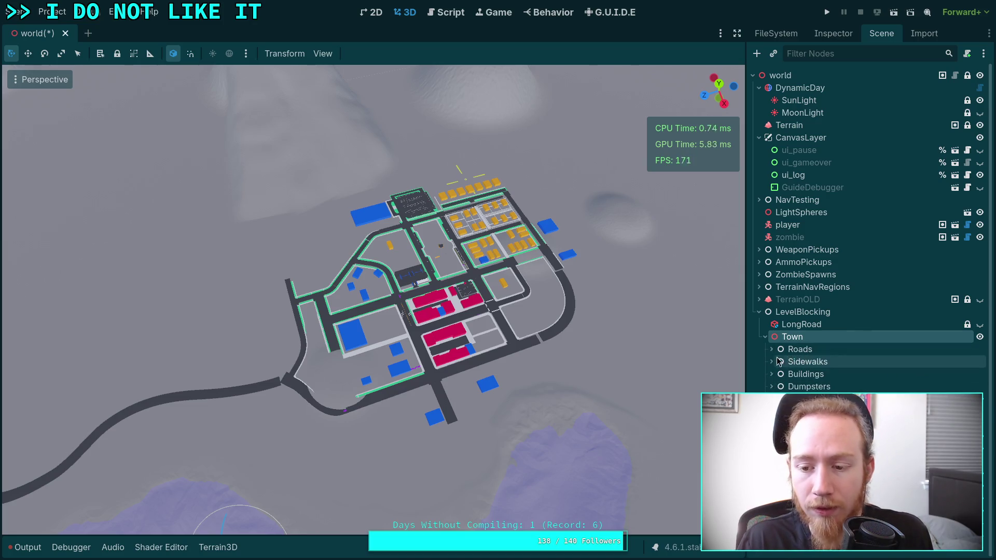
left_click(772, 350)
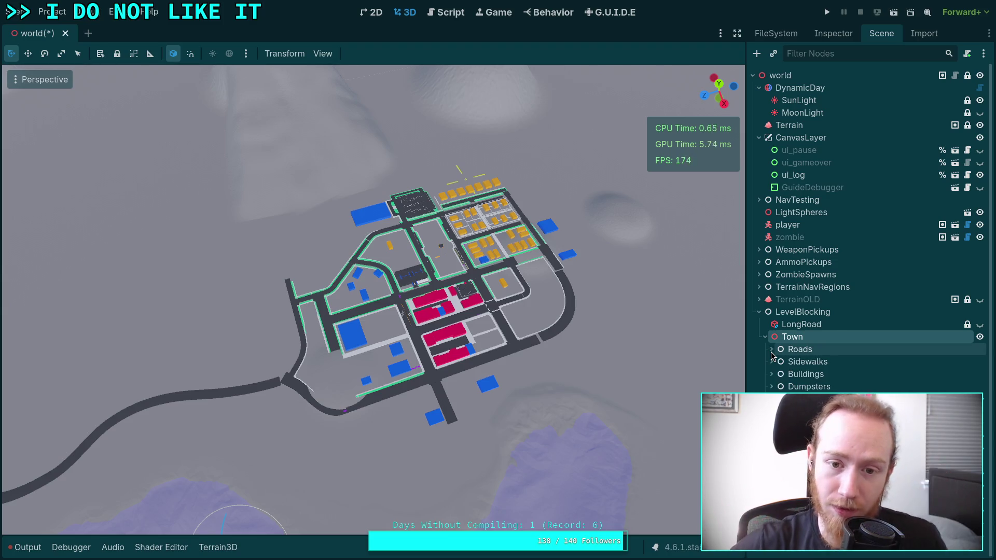
left_click(810, 352)
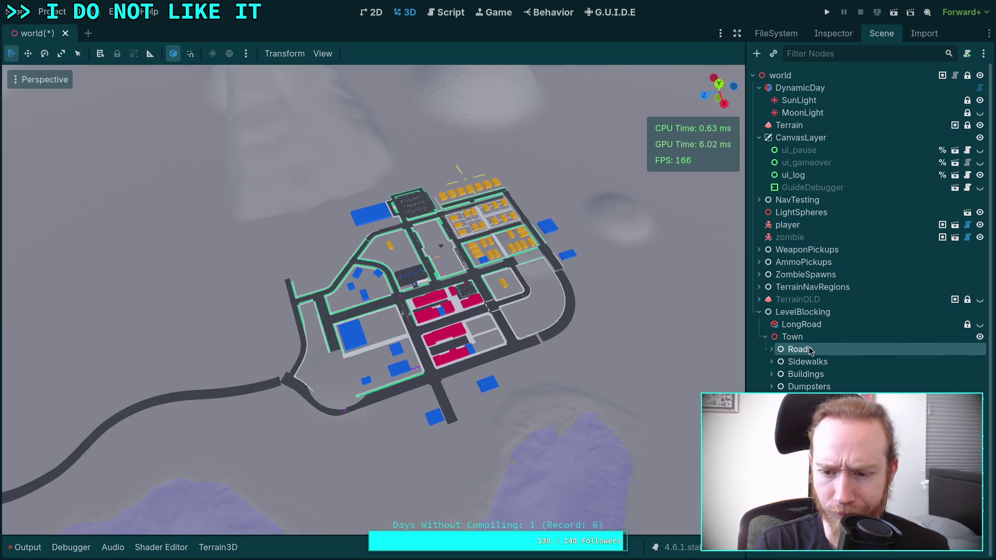
right_click(810, 352)
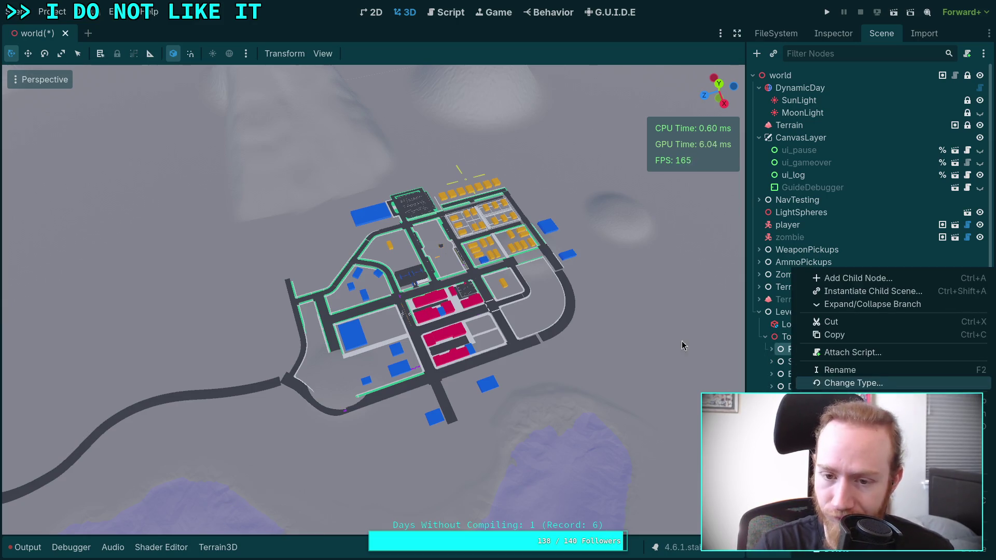
Convert Roads and MainStreets into Node3D nodes.
key("Return")
left_click(190, 307)
left_click(573, 492)
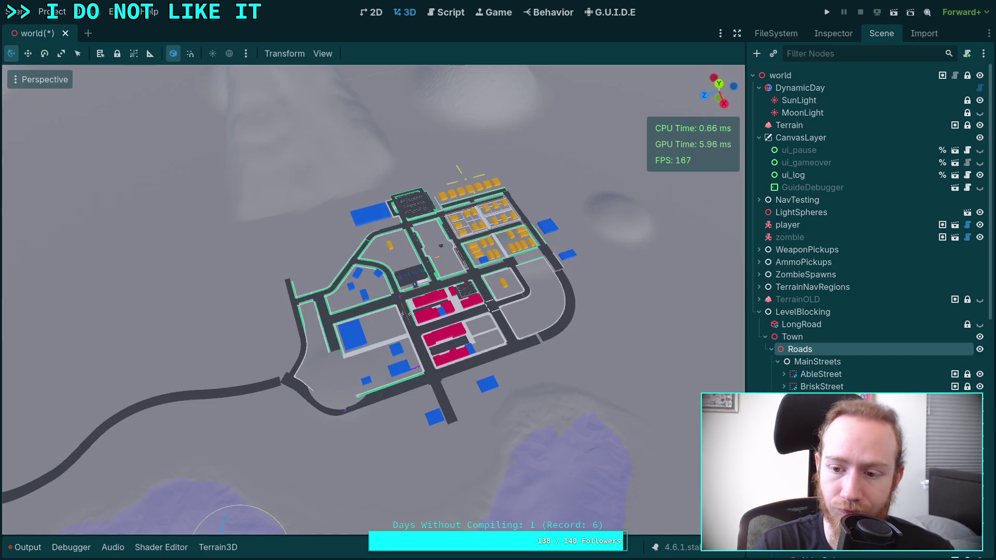
left_click(776, 363)
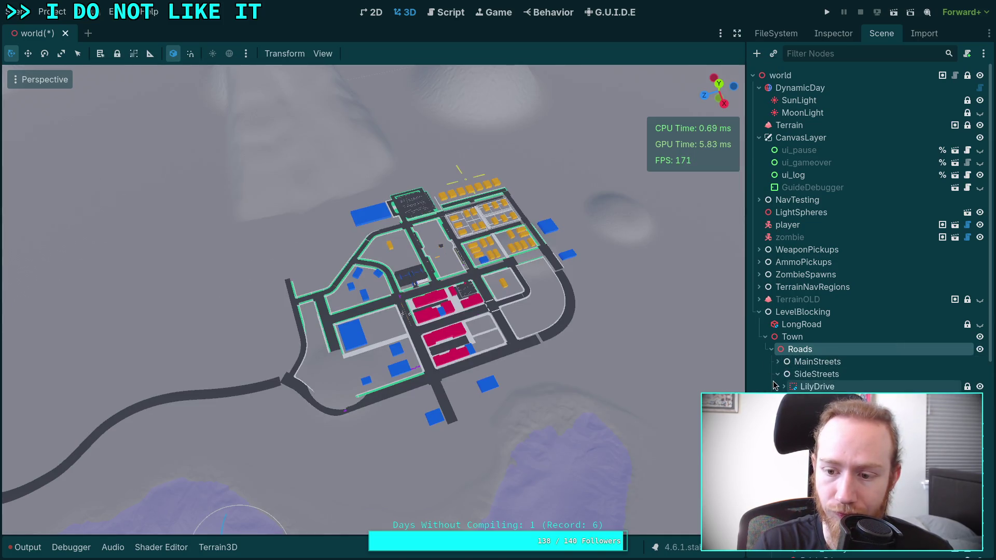
left_click(801, 362)
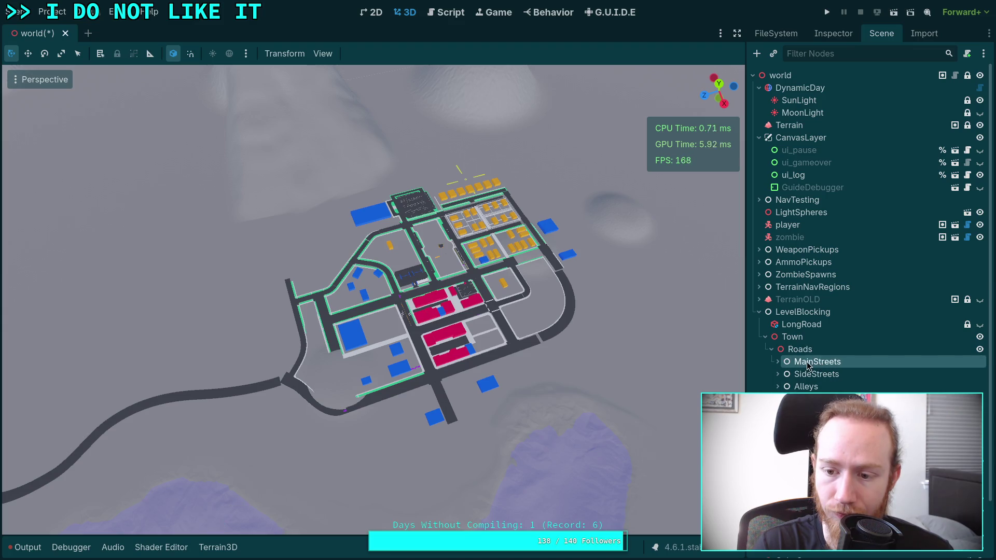
right_click(802, 361)
left_click(846, 382)
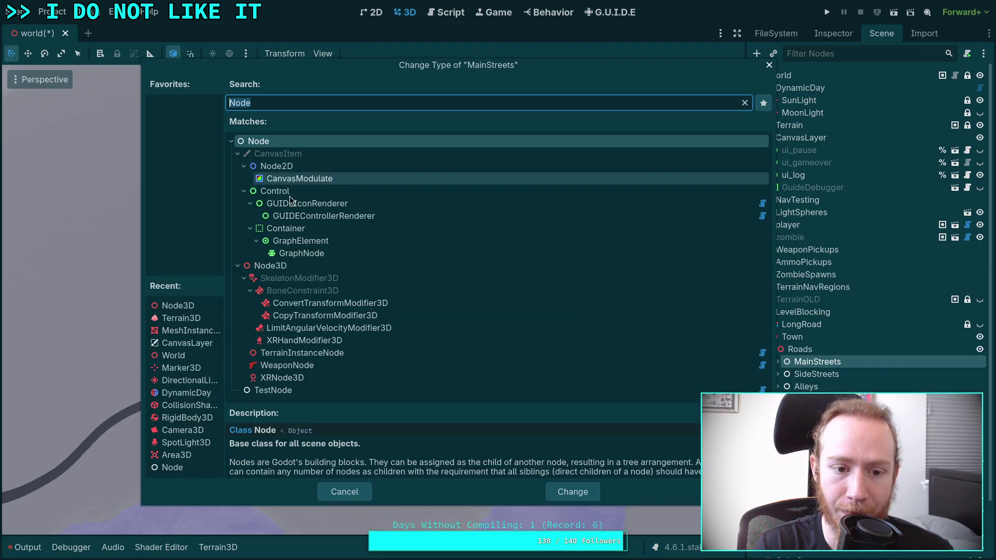
left_click(178, 306)
key("Return")
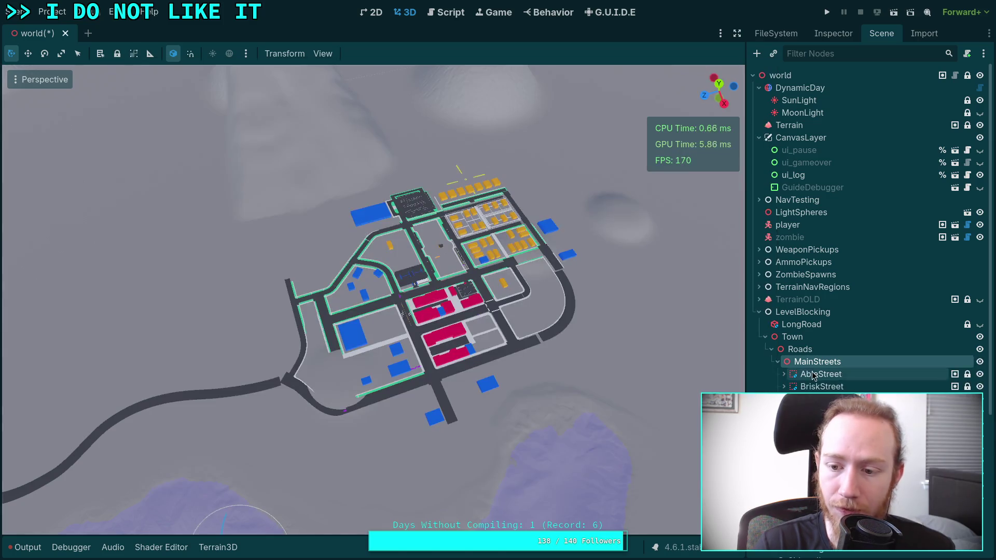
Convert SideStreets and Alleys into Node3D nodes.
right_click(798, 380)
left_click(834, 382)
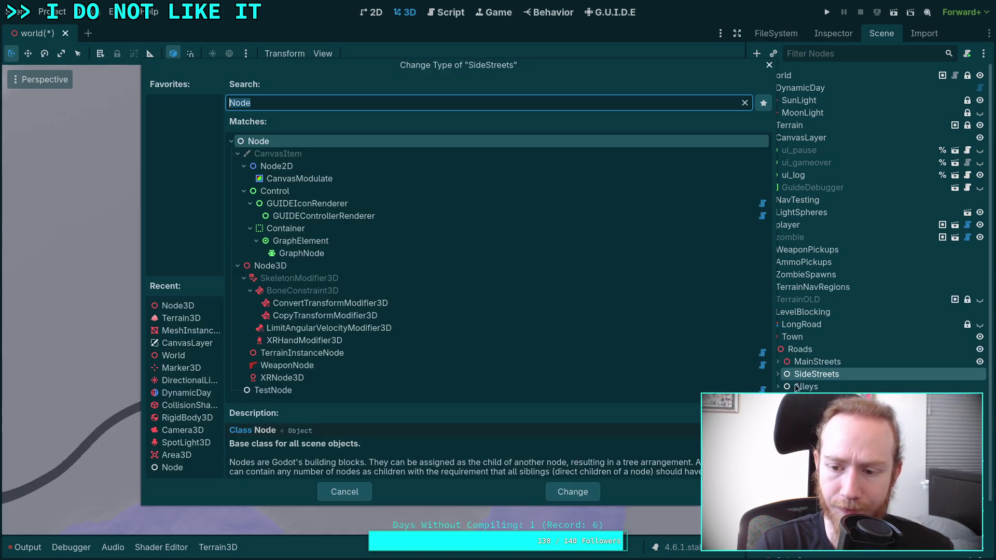
left_click(182, 318)
left_click(189, 309)
left_click(562, 490)
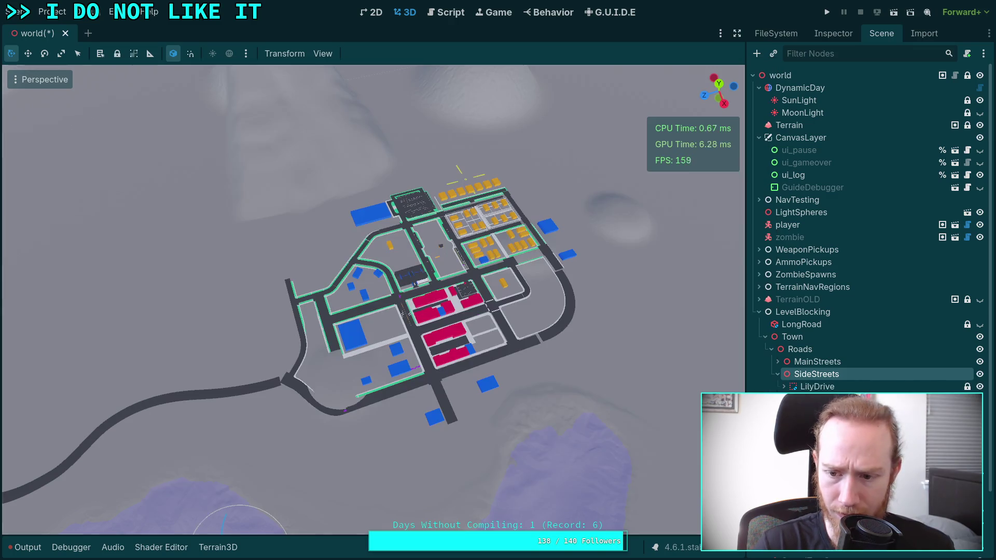
right_click(805, 389)
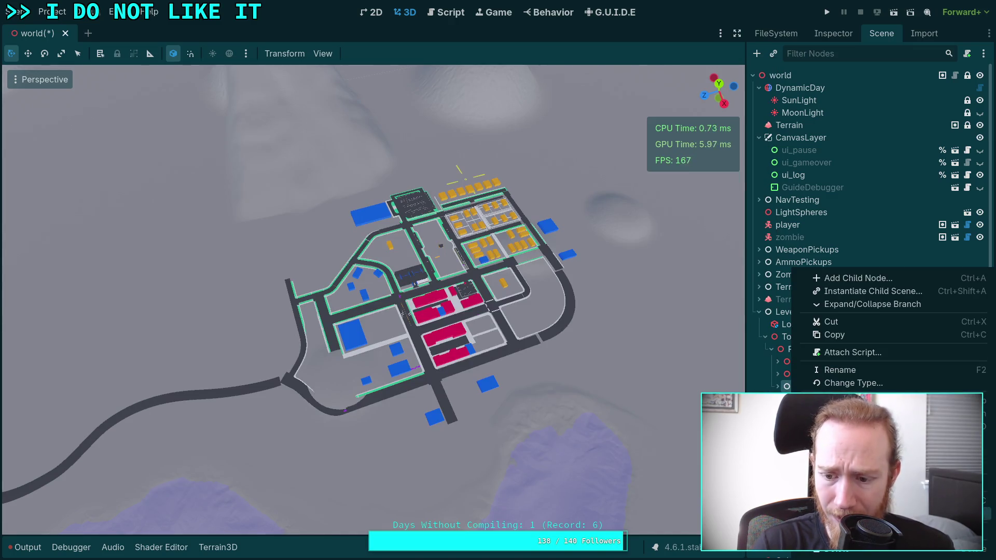
left_click(839, 384)
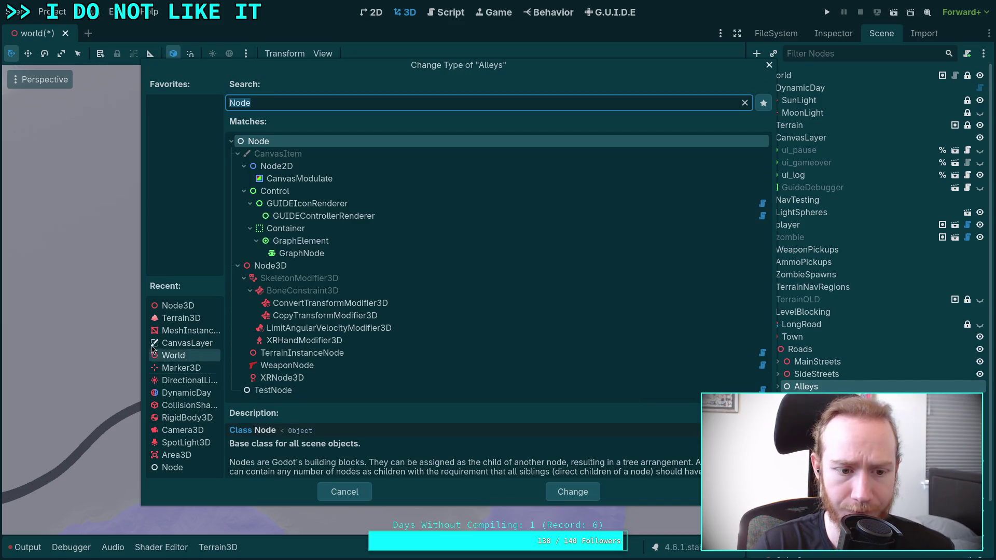
left_click(176, 306)
left_click(564, 490)
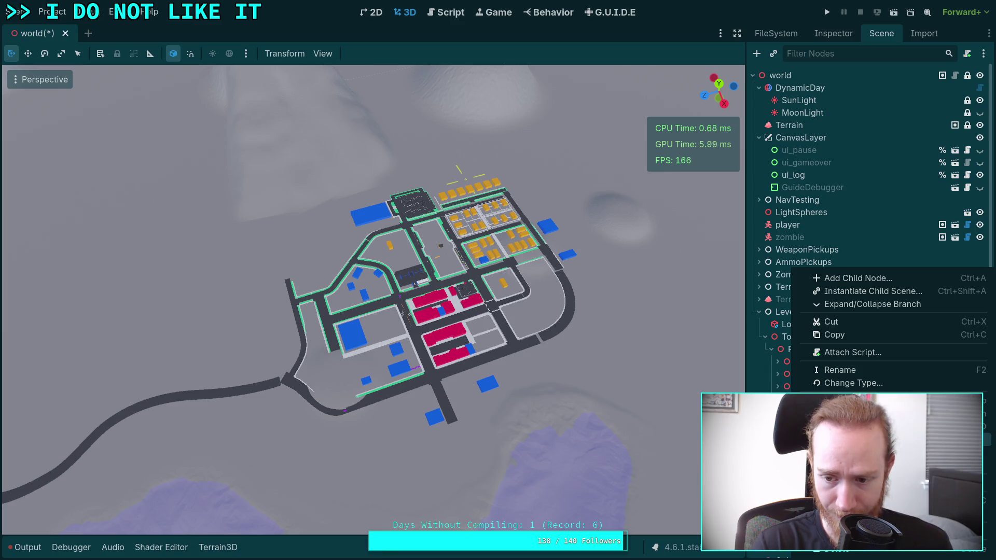
Convert Intersections and the remaining road group to Node3D, then collapse Roads.
left_click(851, 383)
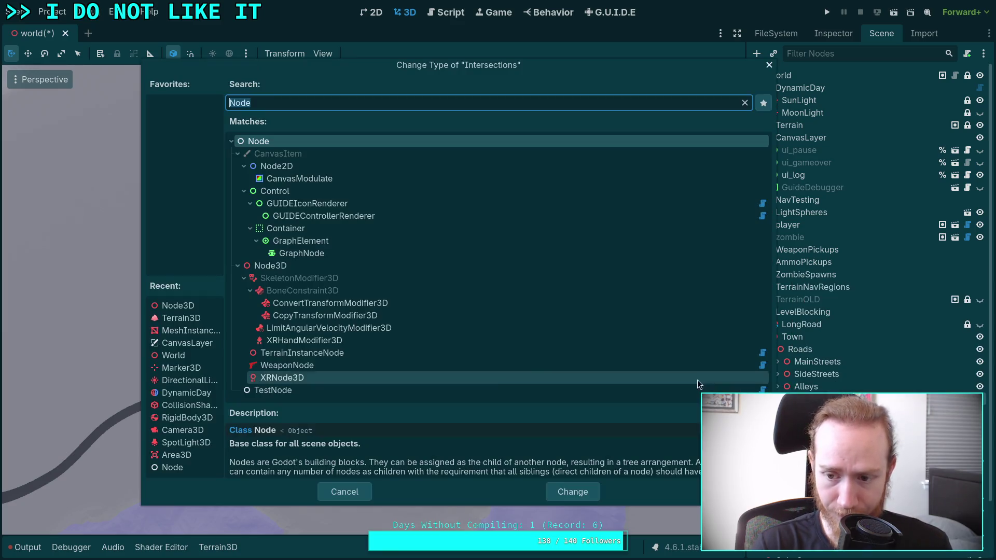
left_click(178, 305)
left_click(573, 492)
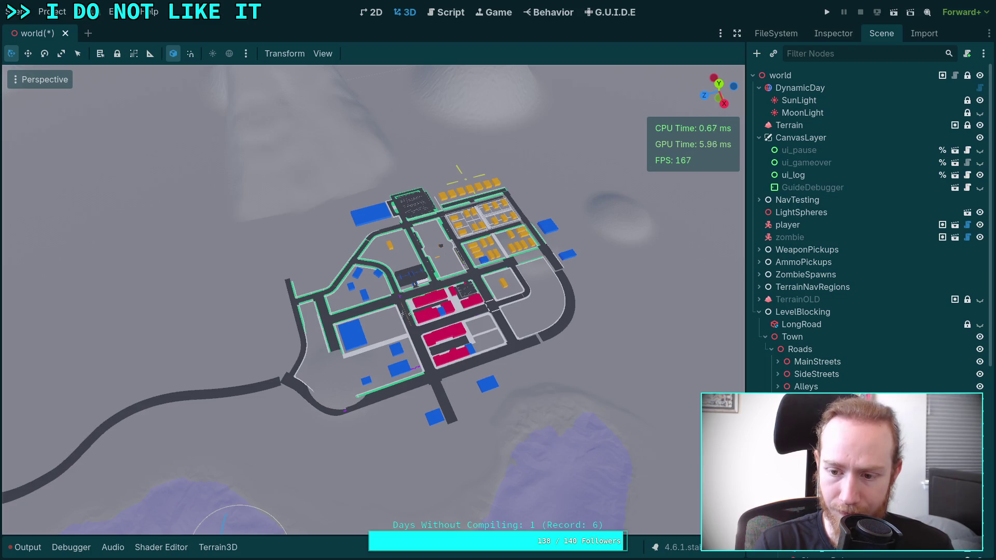
right_click(788, 399)
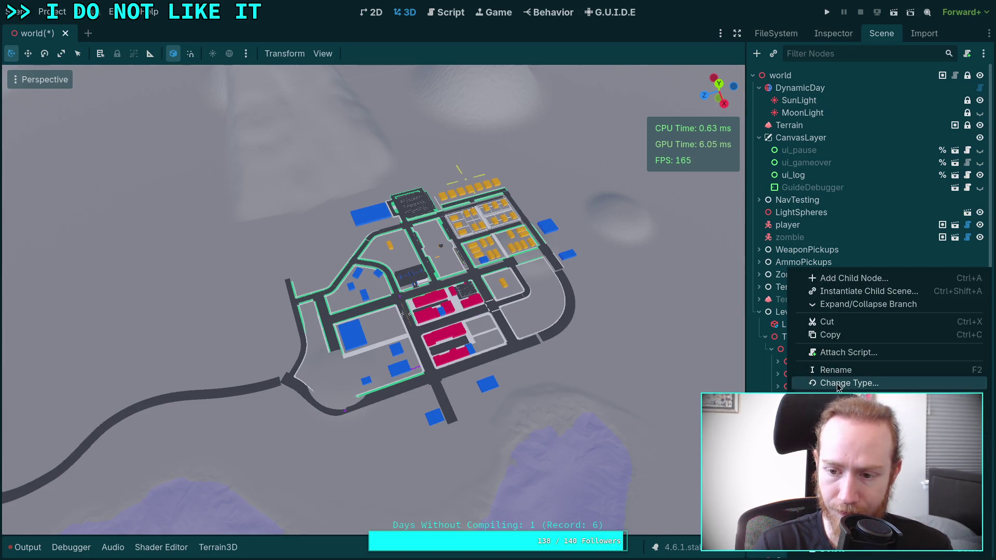
left_click(838, 384)
left_click(177, 306)
left_click(573, 491)
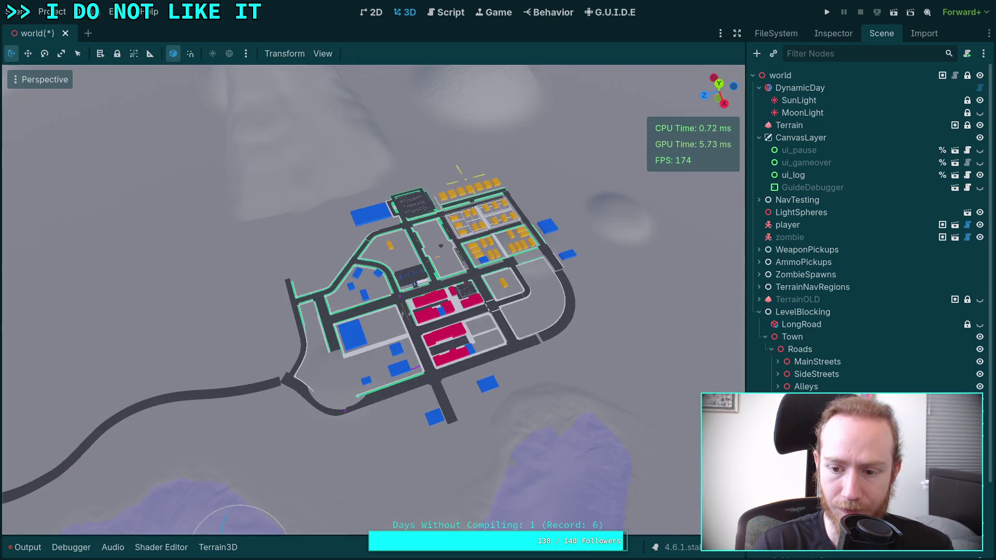
left_click(771, 349)
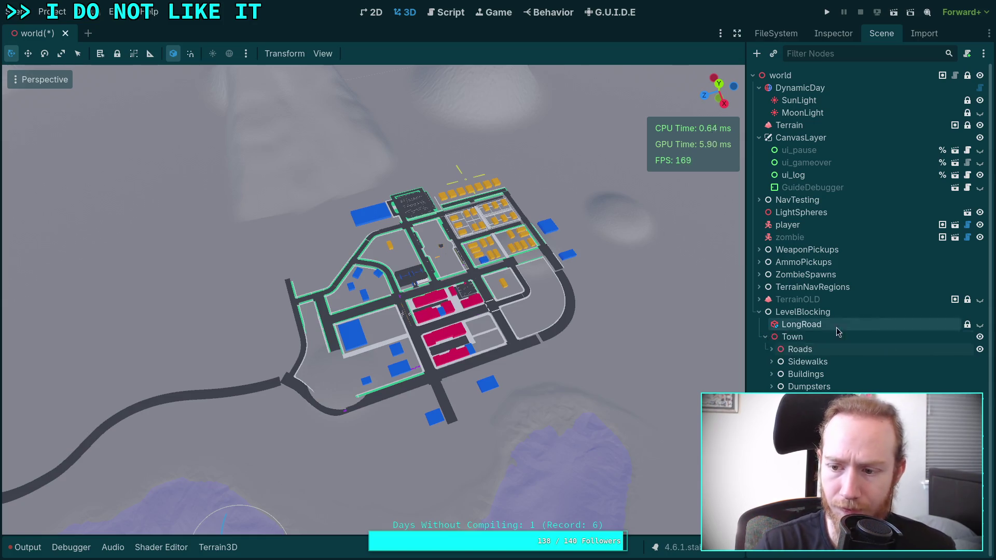
Hide Town and convert Sidewalks and Buildings into Node3D nodes.
left_click(982, 337)
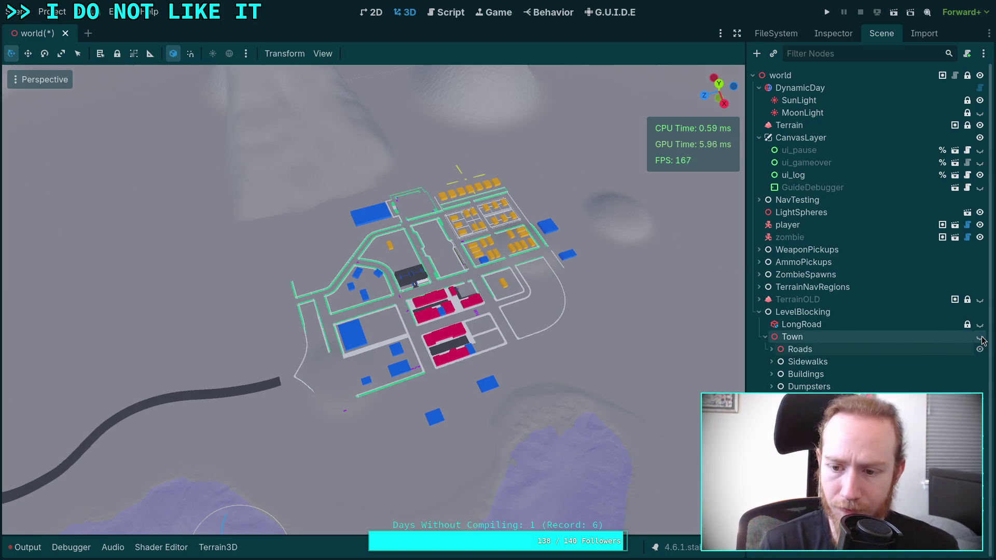
right_click(805, 363)
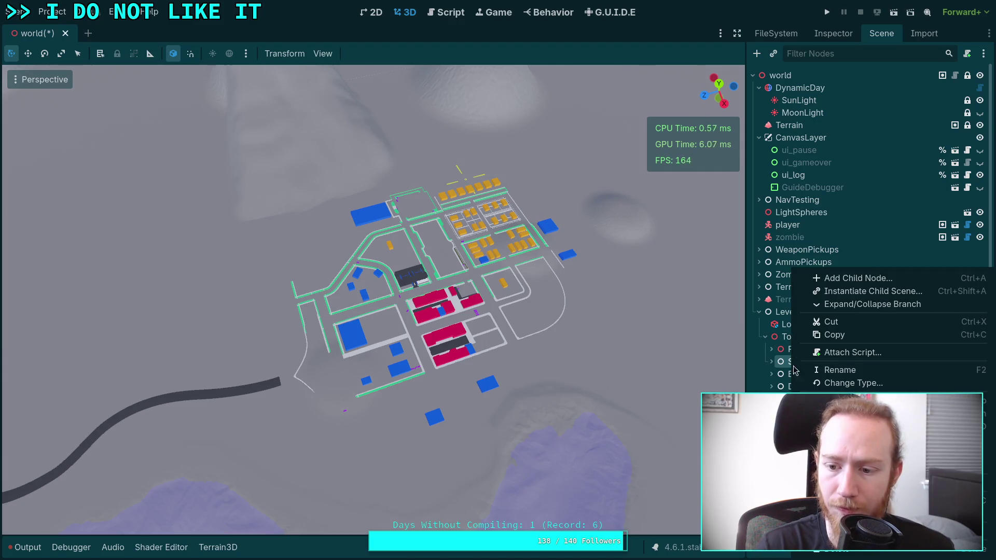
left_click(840, 383)
left_click(178, 305)
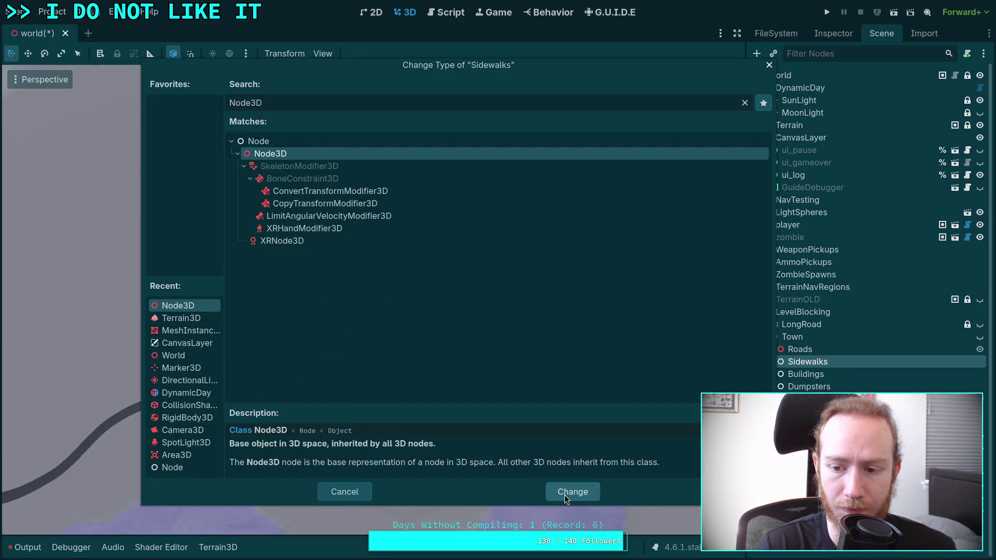
left_click(566, 499)
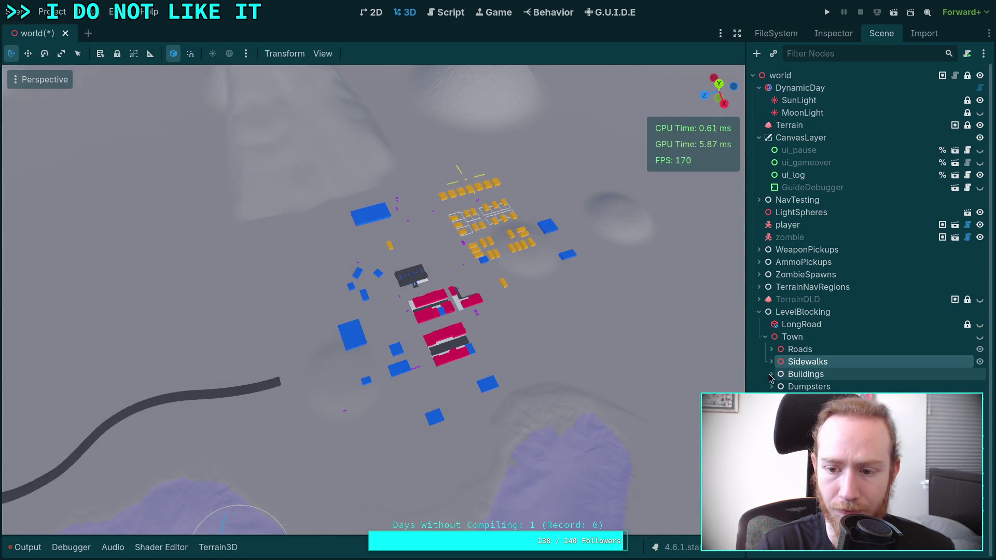
right_click(791, 374)
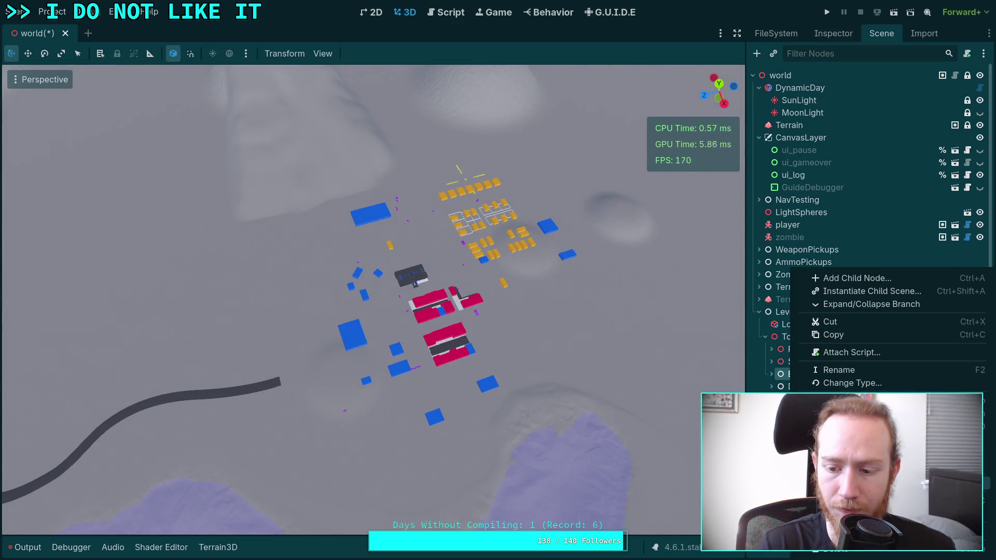
left_click(845, 386)
left_click(190, 306)
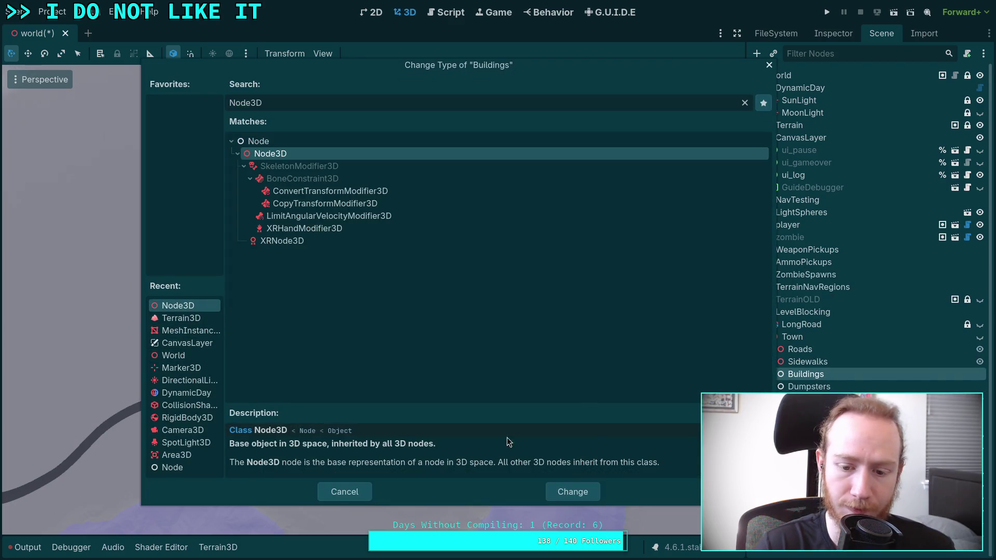
key("Return")
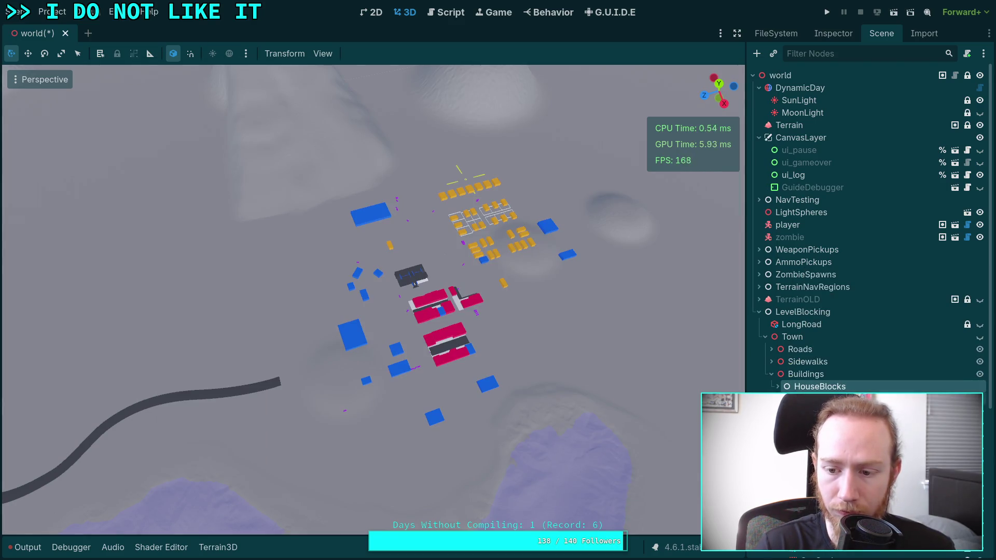
Convert the HouseBlocks, Special and ShopBlocks groups into Node3D nodes.
right_click(807, 388)
left_click(838, 384)
left_click(181, 318)
left_click(178, 305)
left_click(595, 491)
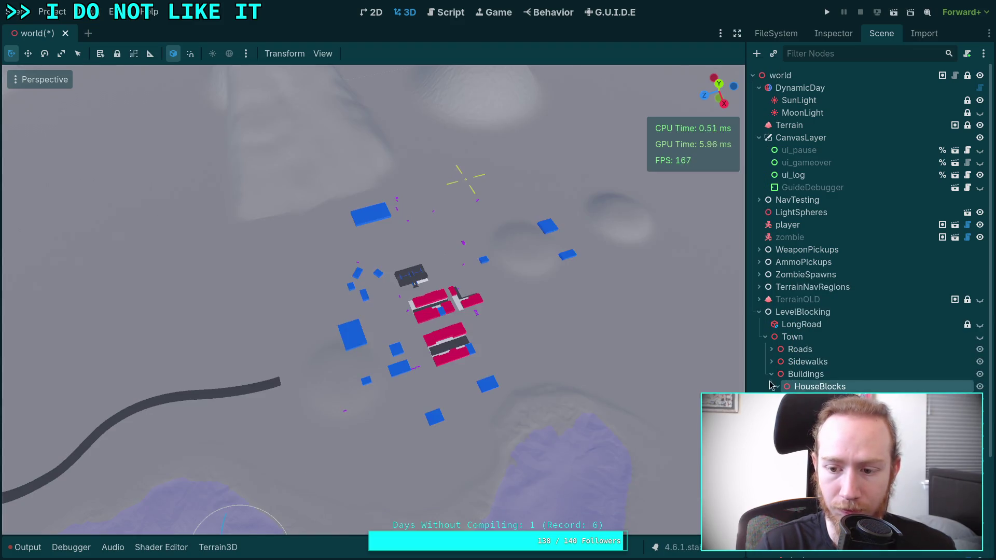
right_click(792, 386)
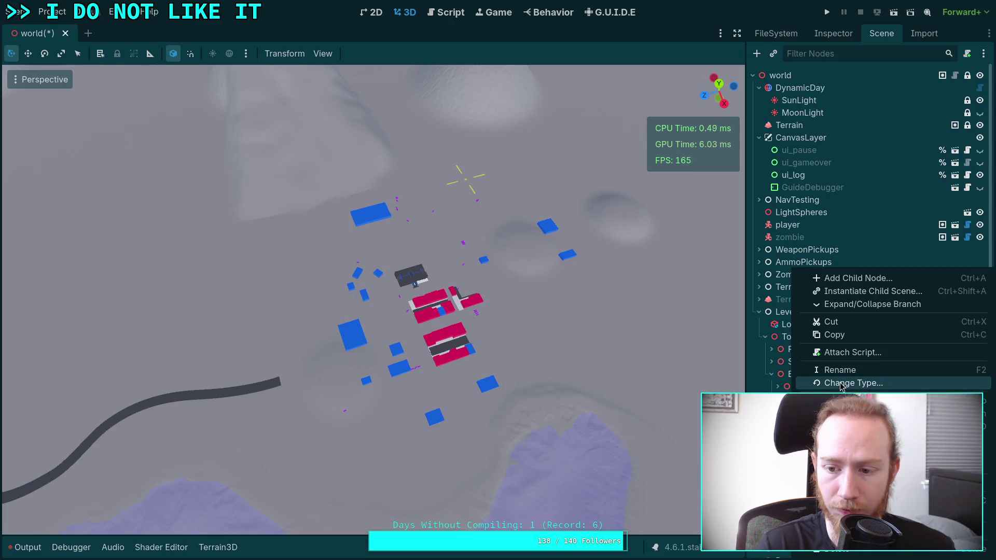
left_click(841, 384)
left_click(156, 309)
left_click(594, 493)
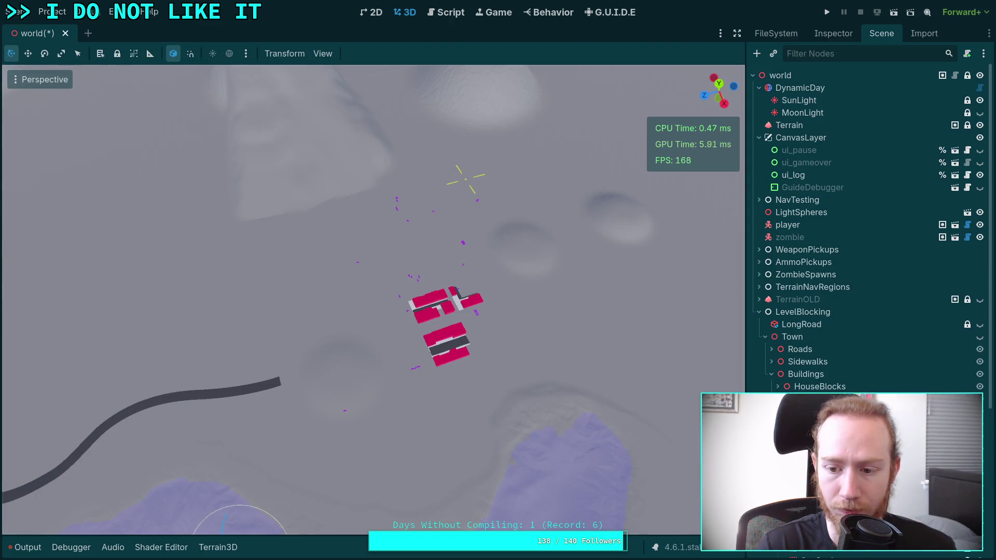
right_click(799, 387)
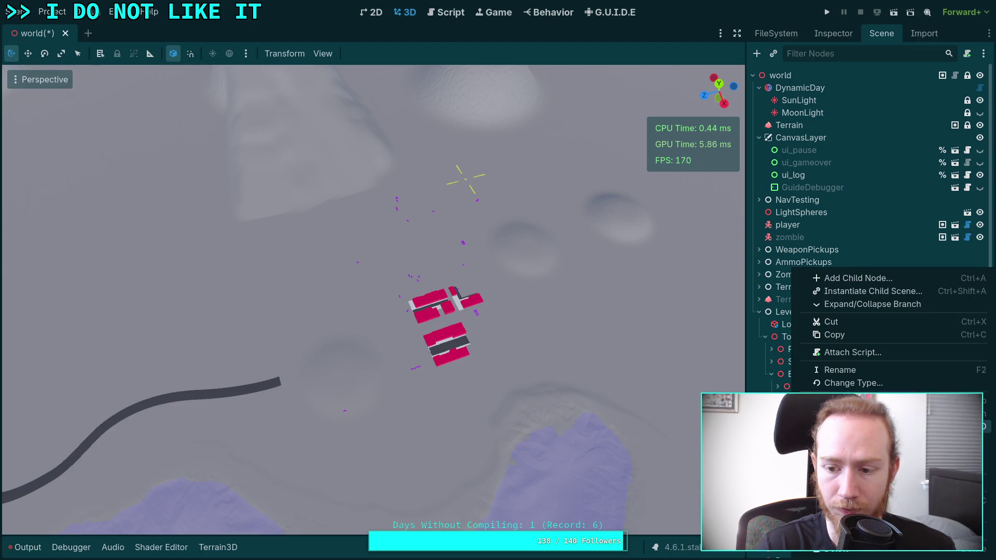
left_click(846, 384)
left_click(178, 305)
left_click(576, 493)
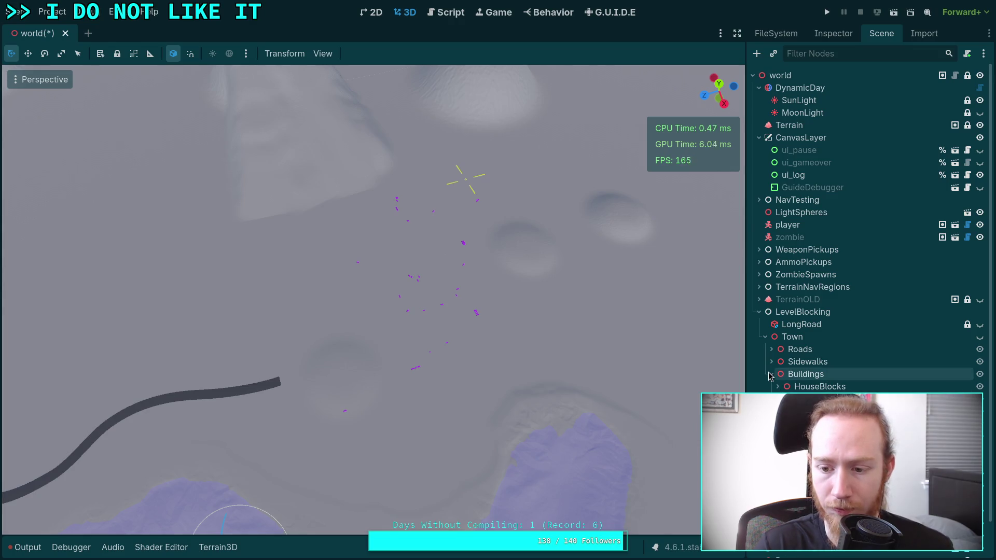
right_click(799, 387)
Convert Dumpsters and CarSizeReference into Node3D nodes.
left_click(835, 383)
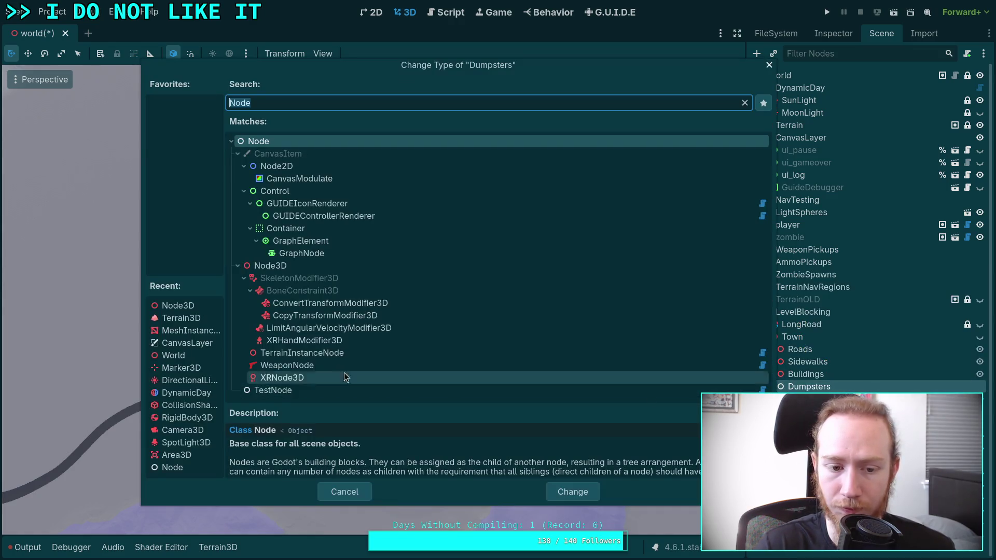
left_click(178, 306)
left_click(573, 492)
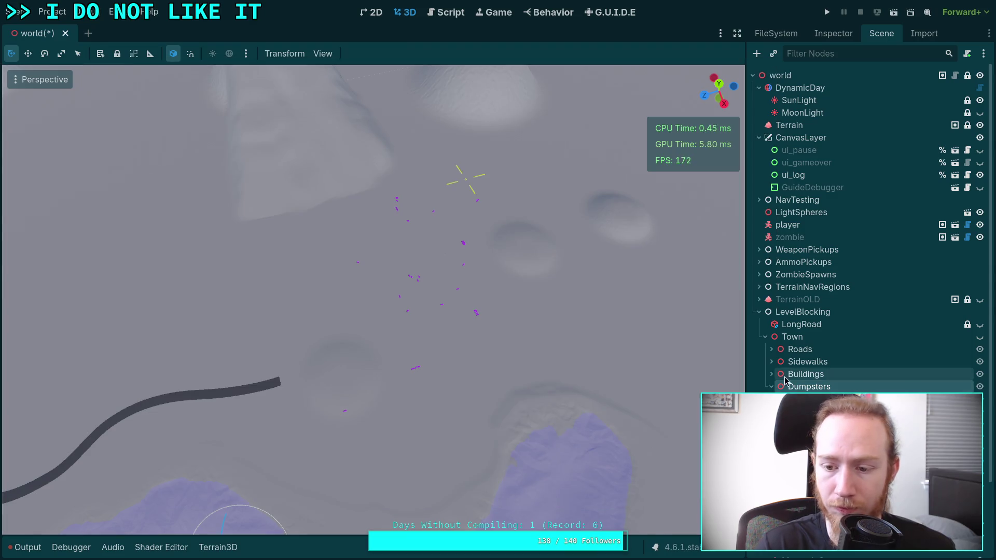
right_click(794, 398)
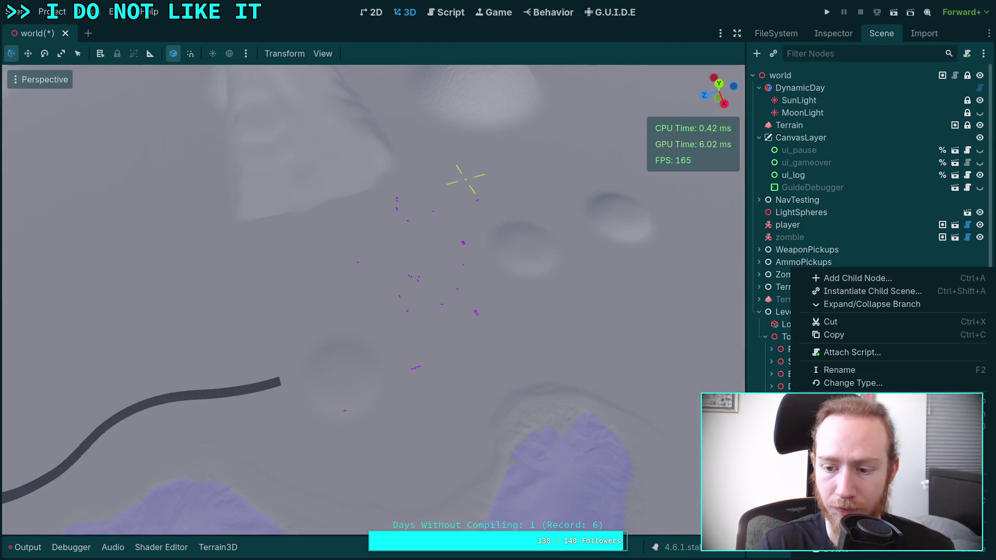
left_click(836, 387)
left_click(178, 305)
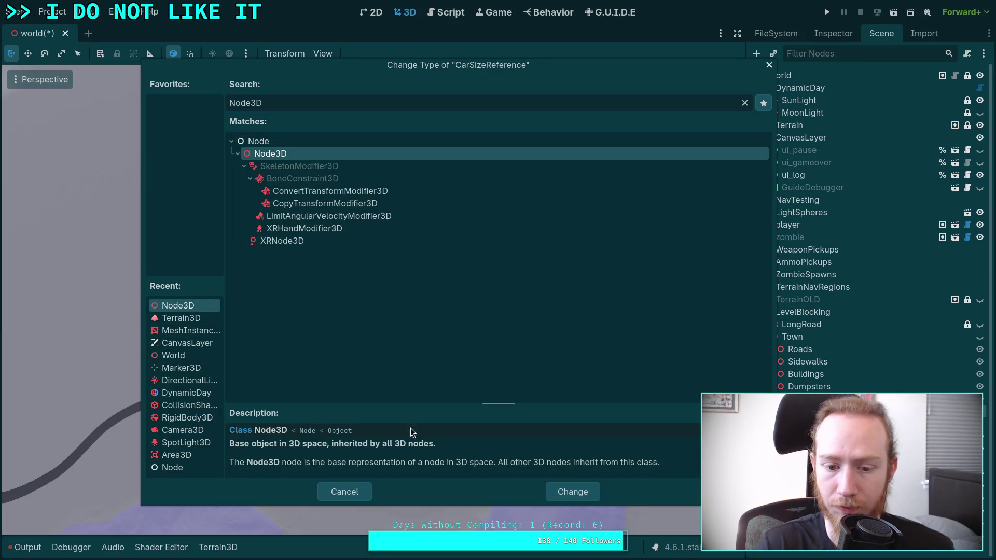
left_click(565, 492)
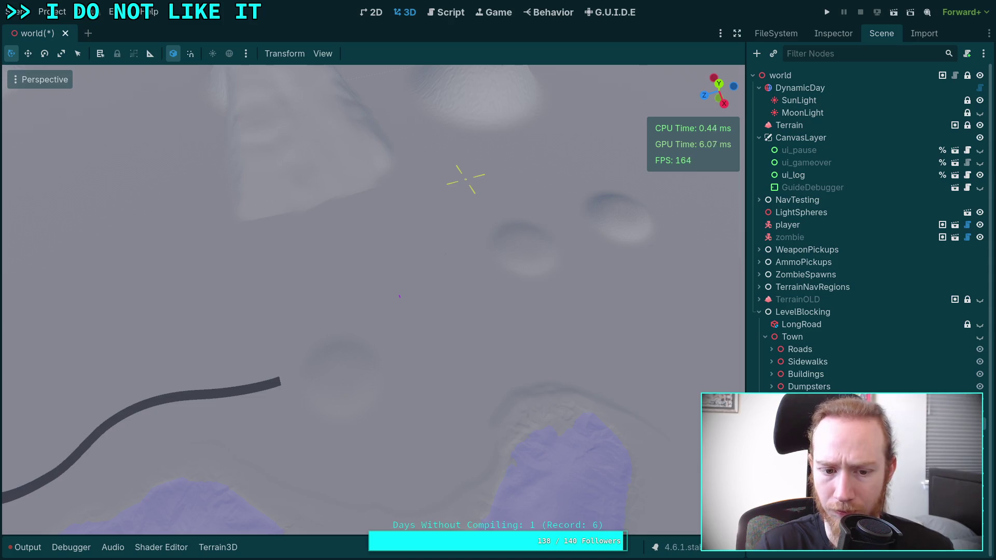
Change Roads to Node3D, hide it in the viewport, and select the Terrain node.
right_click(780, 269)
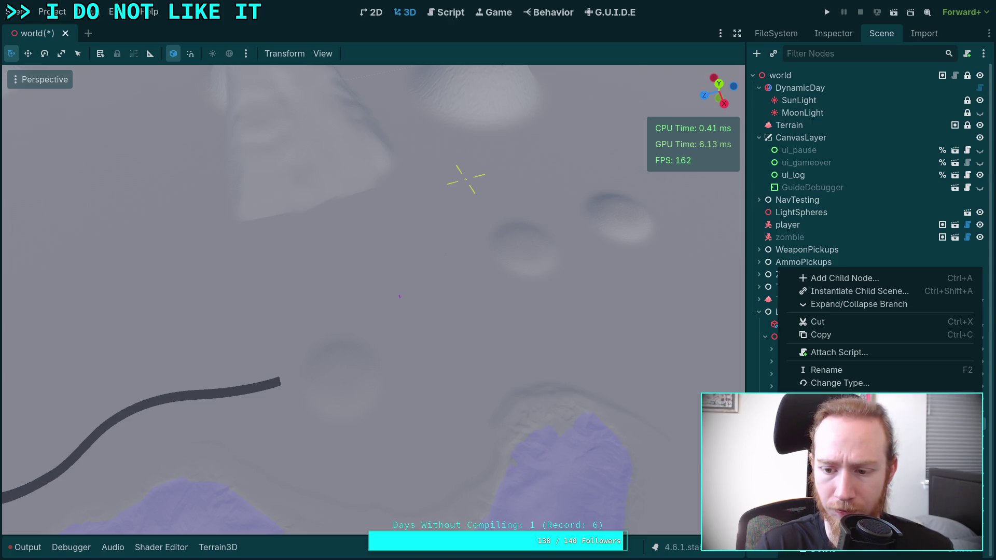
left_click(835, 384)
left_click(207, 307)
left_click(576, 492)
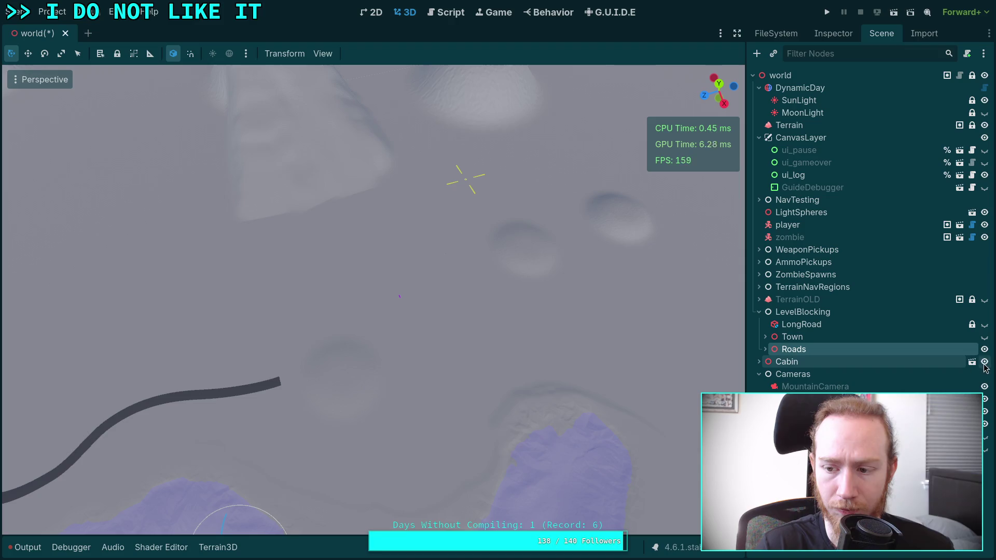
left_click(900, 375)
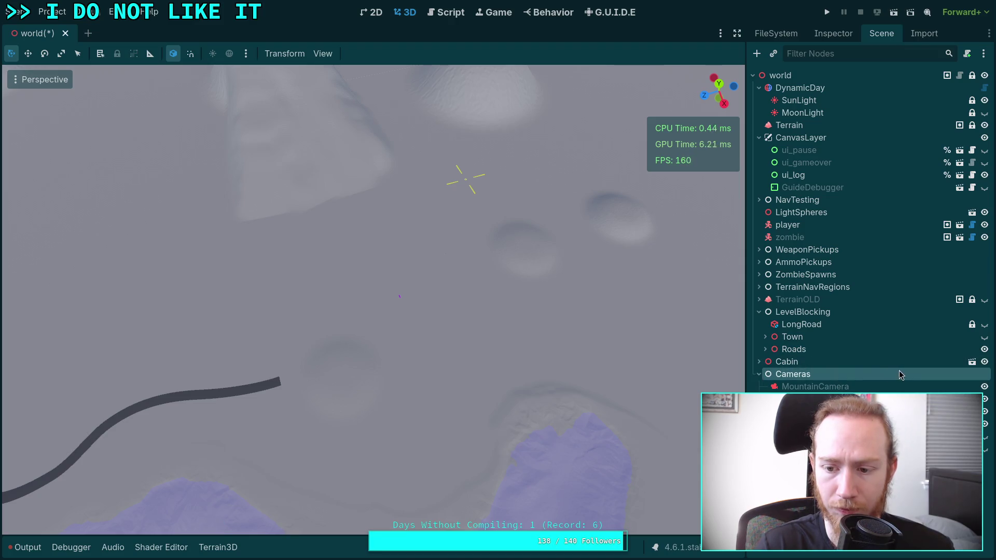
left_click(984, 349)
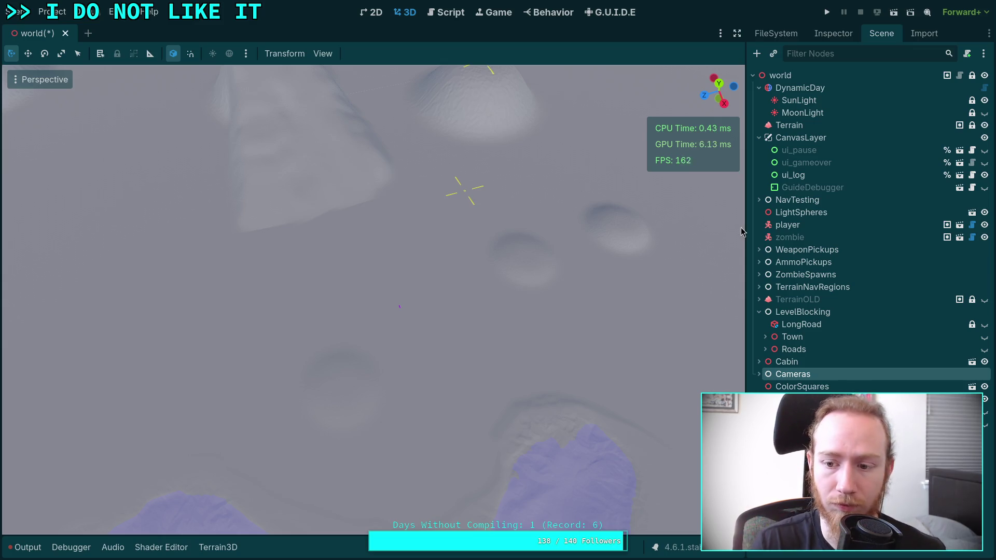
left_click(787, 128)
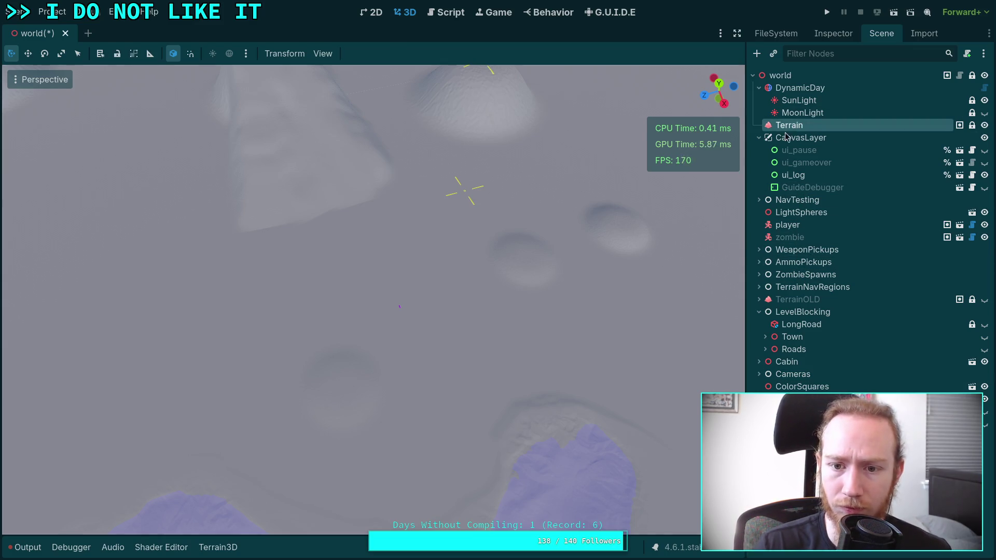
Place the slope tool's two points on the terrain, re-setting one near the hills.
scroll(363, 405, "down", 3)
scroll(397, 410, "up", 2)
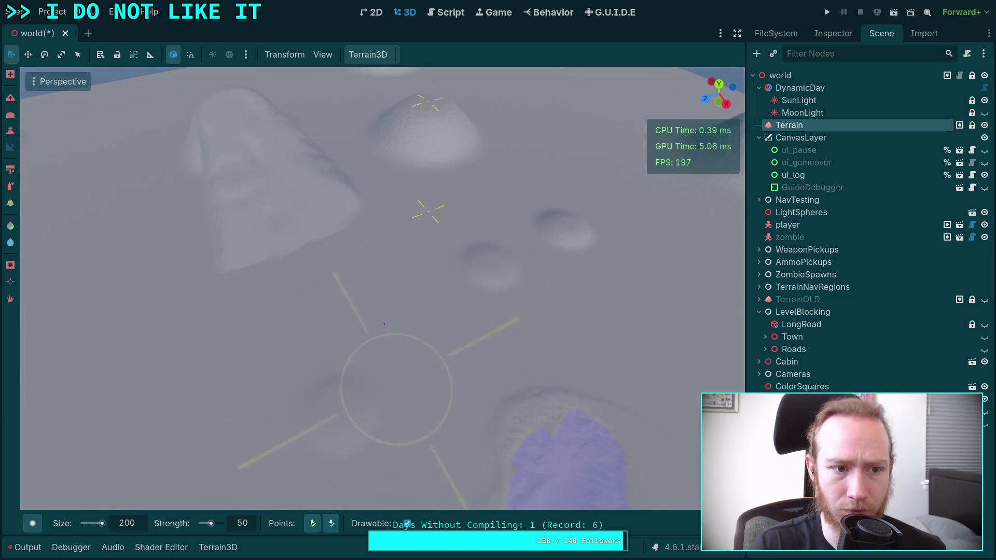
scroll(389, 405, "up", 3)
key("ctrl")
left_click(358, 313, "ctrl")
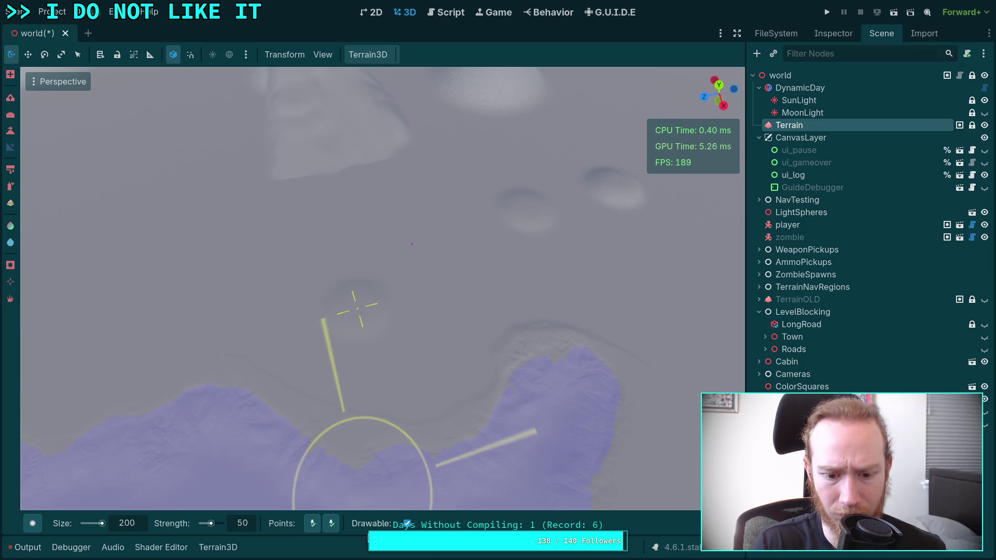
key("ctrl")
left_click(507, 307, "ctrl")
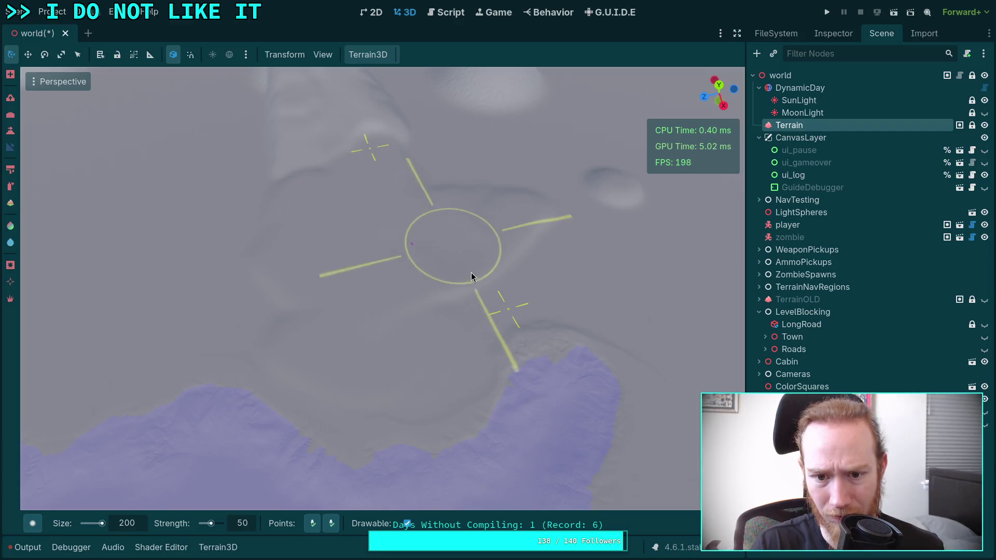
left_click_drag(469, 289, 452, 306)
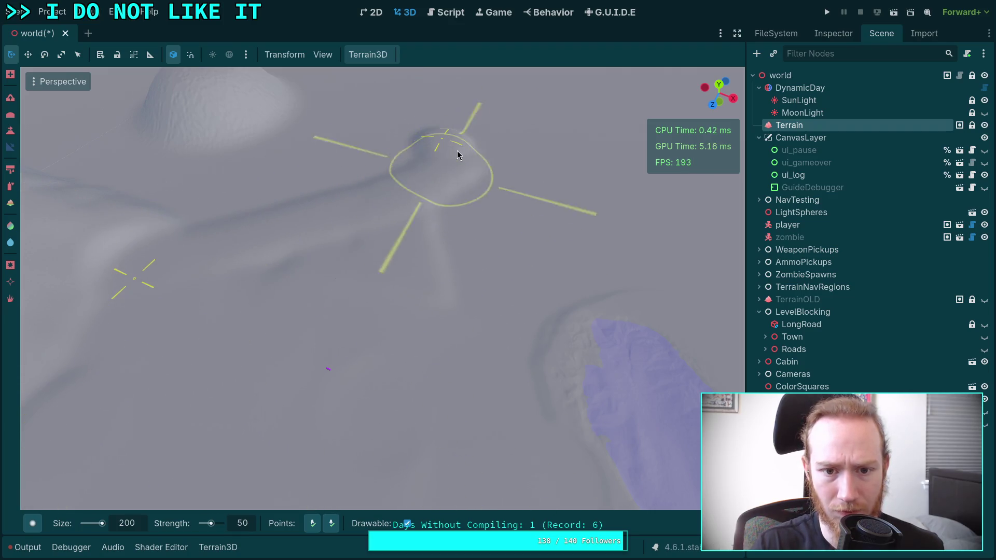
left_click(333, 519)
left_click(533, 295)
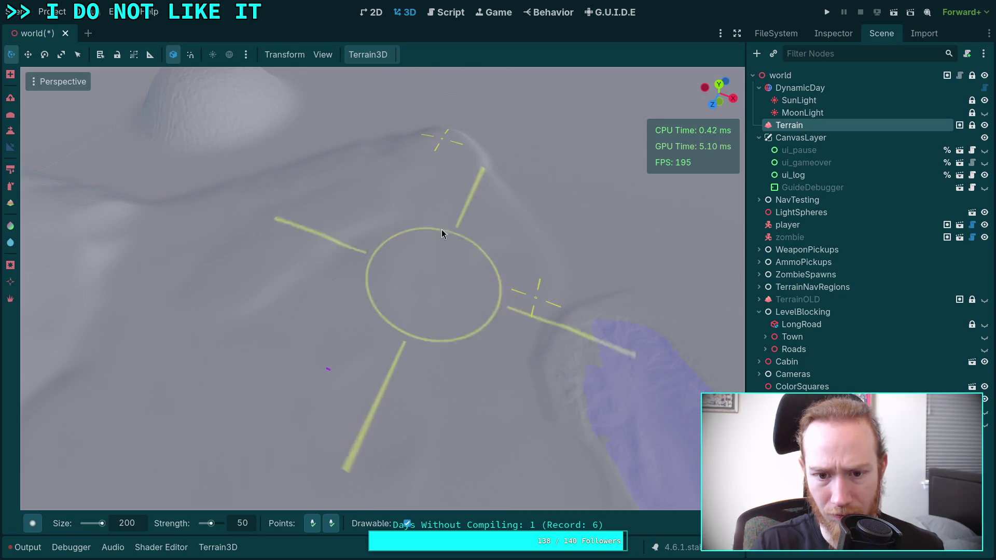
mouse_move(467, 270)
left_mouse_down()
mouse_move(466, 379)
mouse_move(395, 373)
mouse_move(470, 279)
mouse_move(358, 467)
mouse_move(419, 325)
left_mouse_up()
left_click_drag(465, 193, 465, 201)
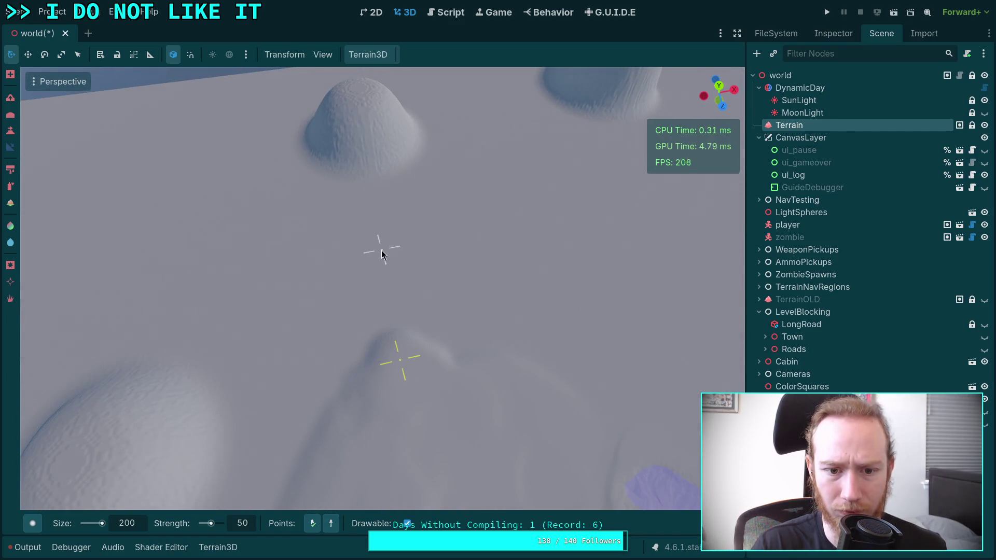
With the raise brush at height 50, stamp a bump and extend it into a ridge.
left_click(10, 131)
mouse_move(394, 346)
left_mouse_down()
mouse_move(386, 326)
mouse_move(372, 404)
left_mouse_up()
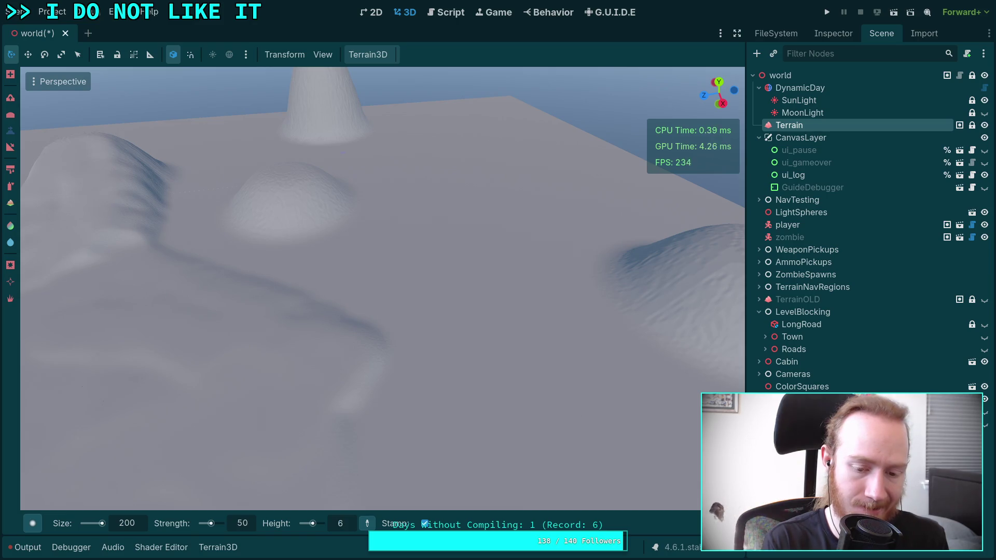
type("0")
key("Return")
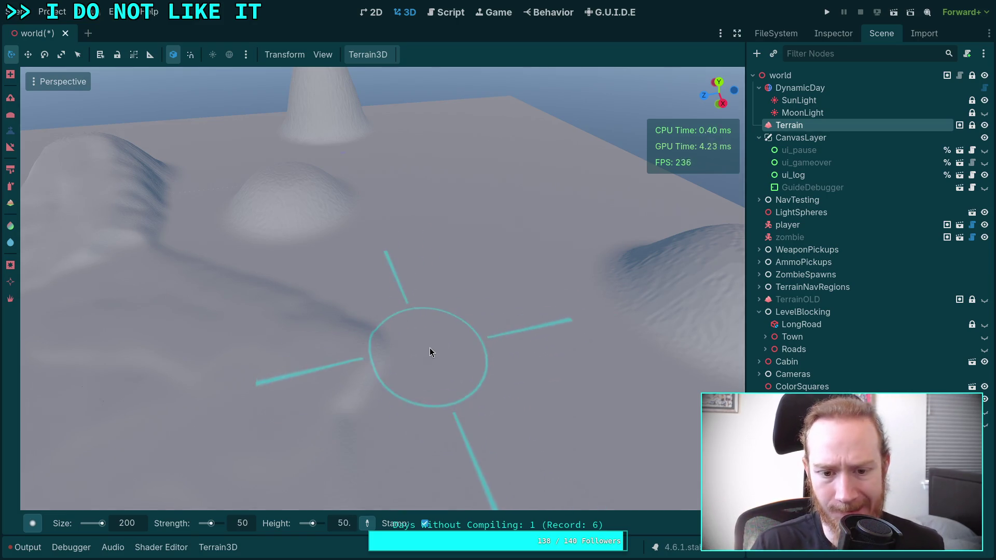
left_click(437, 356)
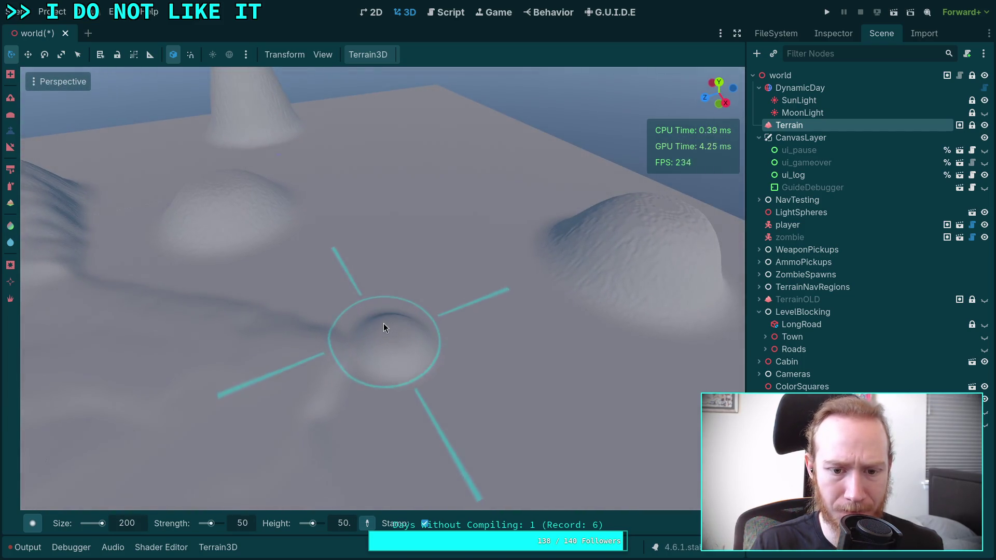
mouse_move(374, 329)
left_mouse_down()
mouse_move(355, 293)
mouse_move(381, 298)
mouse_move(408, 371)
mouse_move(298, 255)
mouse_move(330, 274)
mouse_move(409, 359)
left_mouse_up()
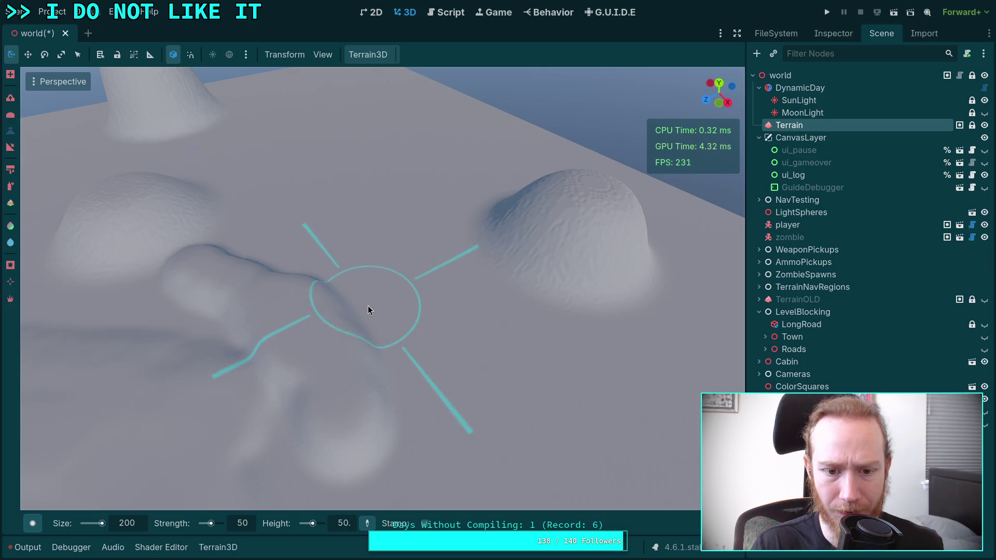
Grow the central mound into a larger blob at height 40, then set height 60.
left_click(346, 525)
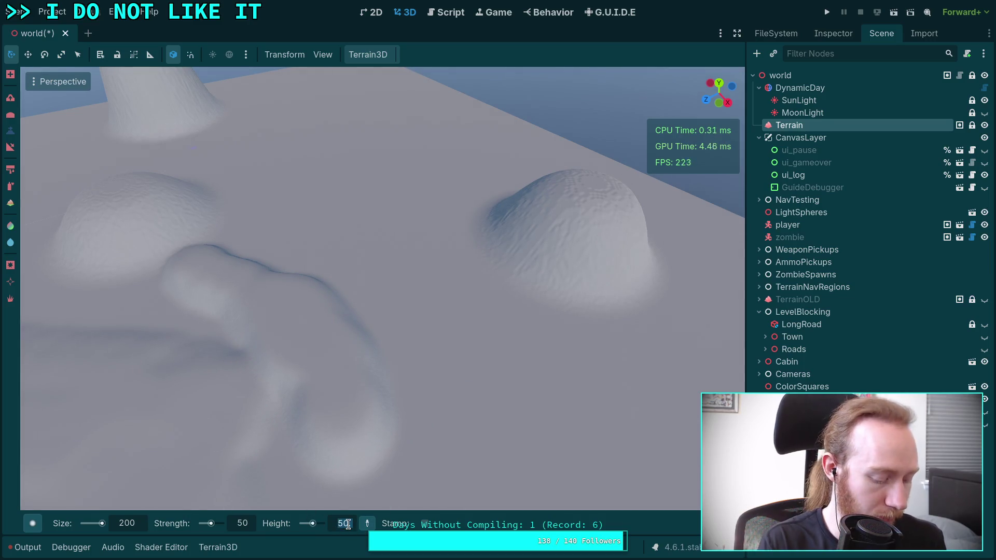
type("40")
key("Return")
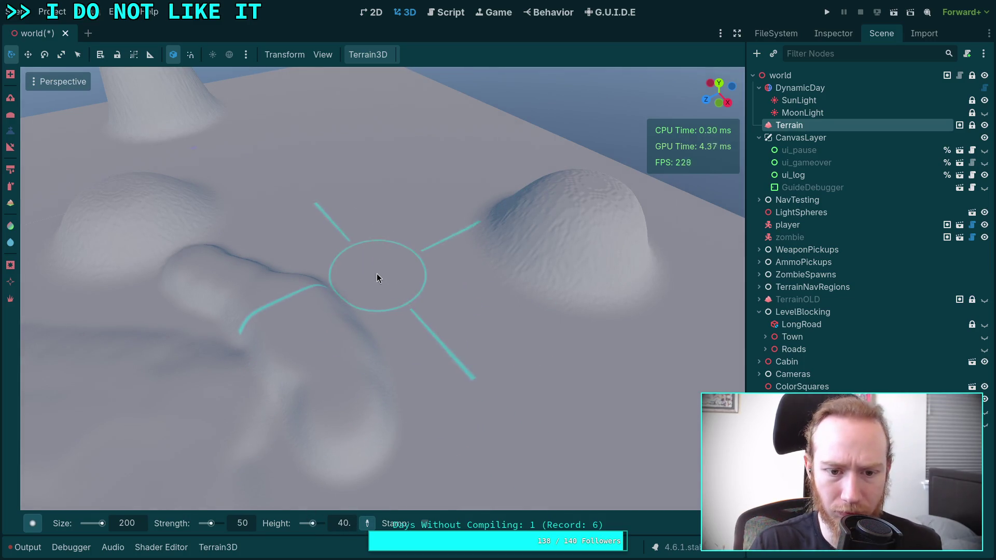
mouse_move(456, 373)
left_mouse_down()
mouse_move(395, 268)
mouse_move(500, 360)
left_mouse_up()
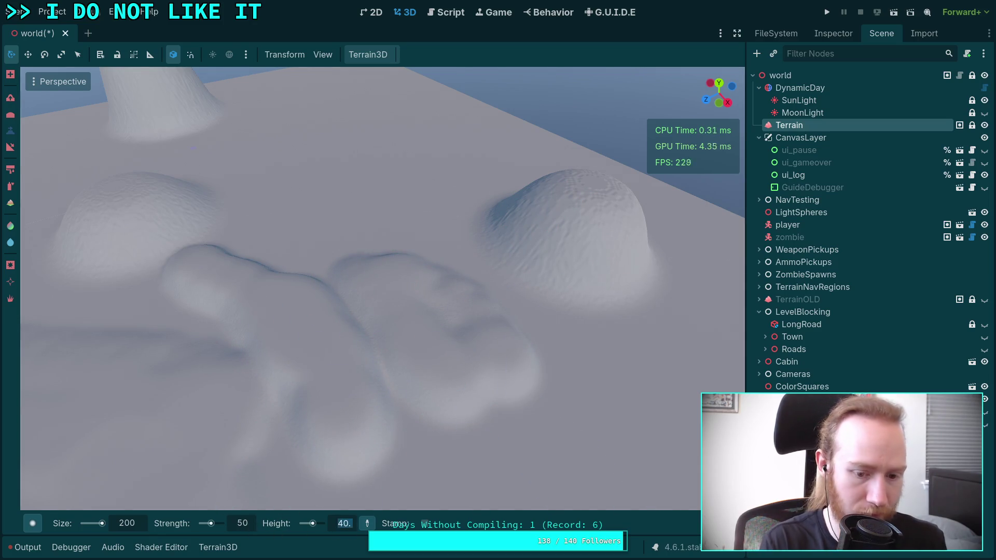
type("60")
key("Return")
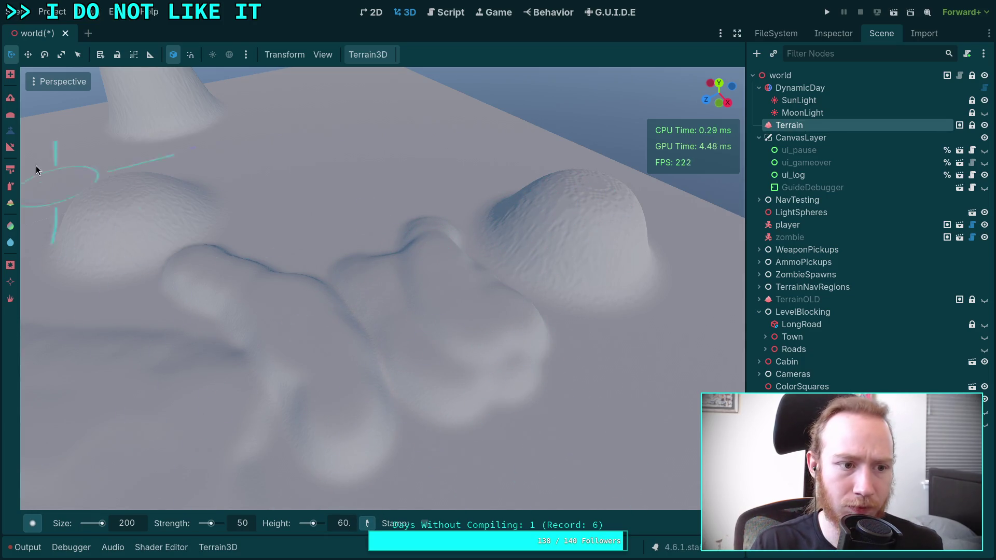
left_click(10, 151)
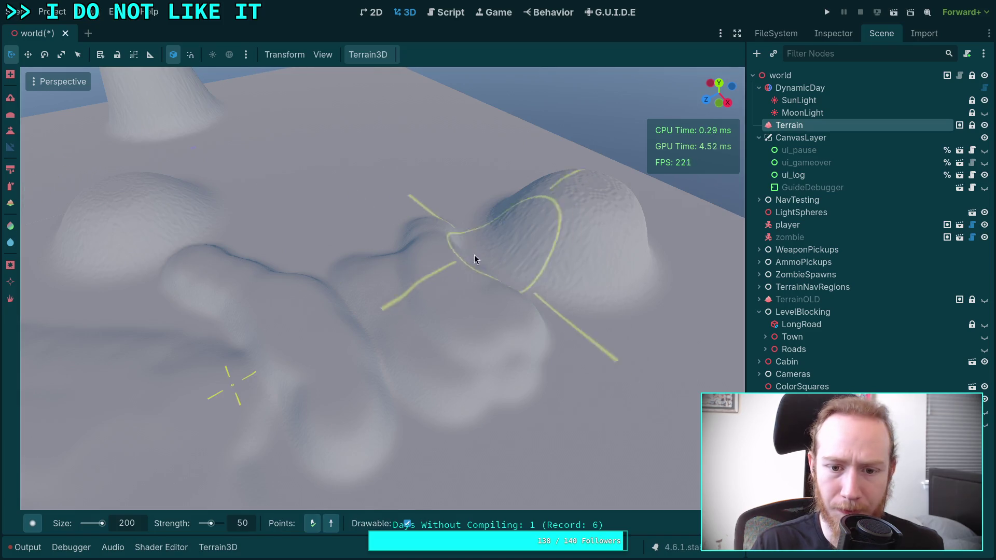
Fill the dip below the mound with a slope stroke and re-pick the slope points.
left_click(331, 523)
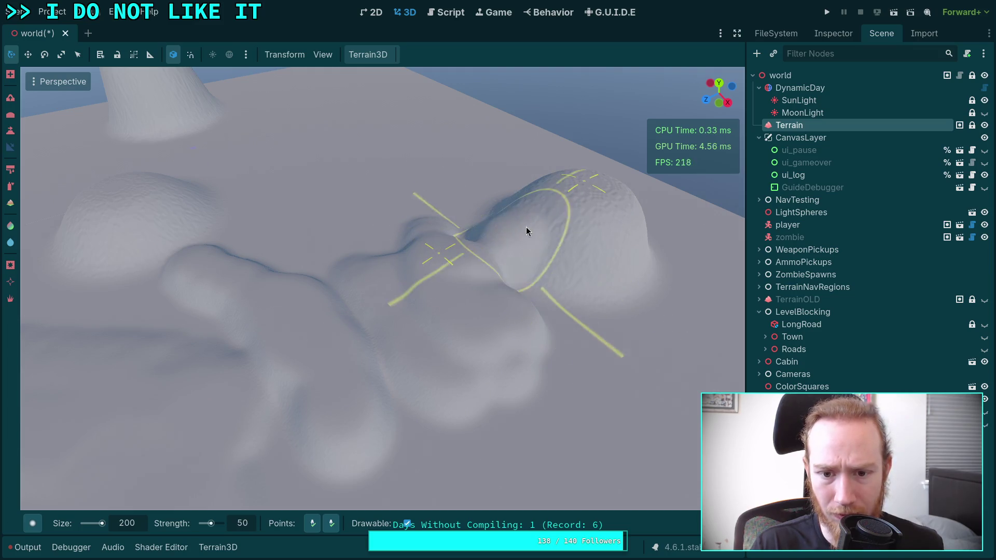
mouse_move(538, 282)
left_mouse_down()
mouse_move(563, 291)
mouse_move(523, 312)
mouse_move(540, 211)
mouse_move(458, 217)
left_mouse_up()
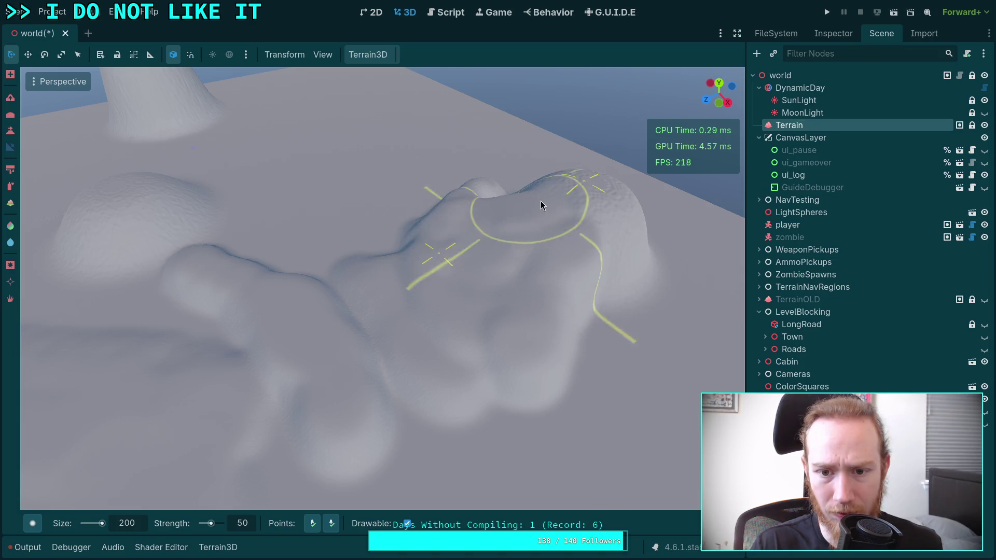
left_click(376, 297)
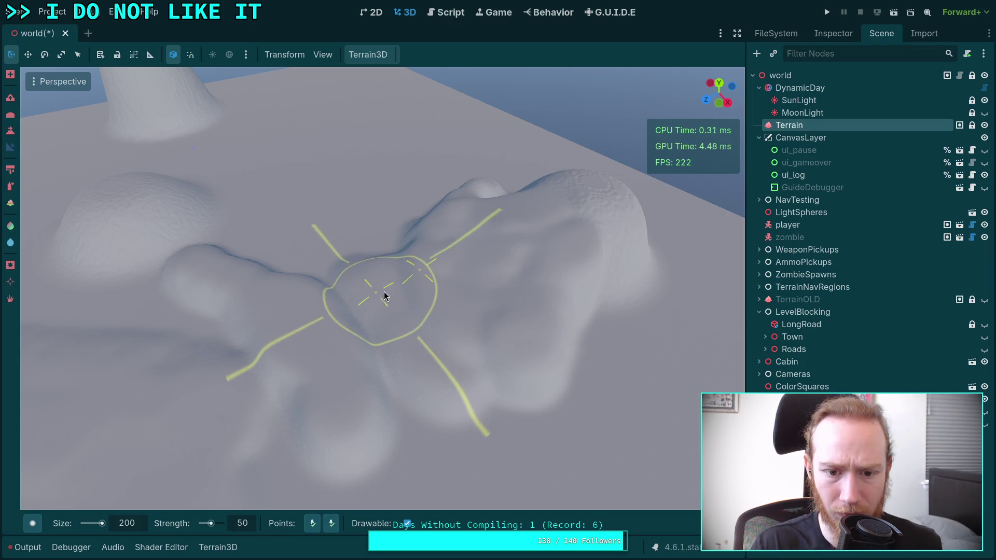
left_click(345, 410)
left_click(381, 301)
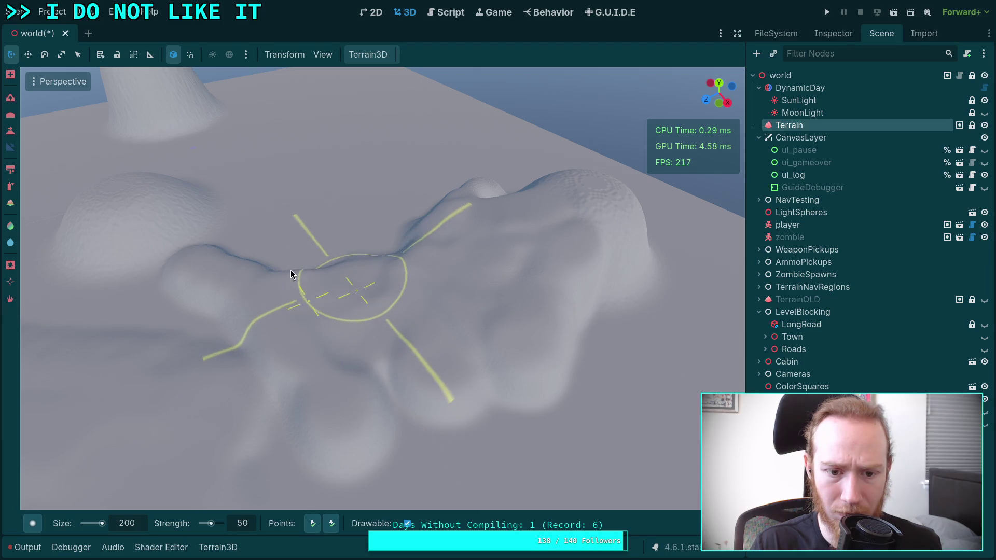
Move a slope point onto the terrain from a lower angle, then view the merged mass.
mouse_move(364, 334)
left_mouse_down()
mouse_move(363, 290)
mouse_move(342, 467)
left_mouse_up()
left_click(332, 525)
left_click(410, 240)
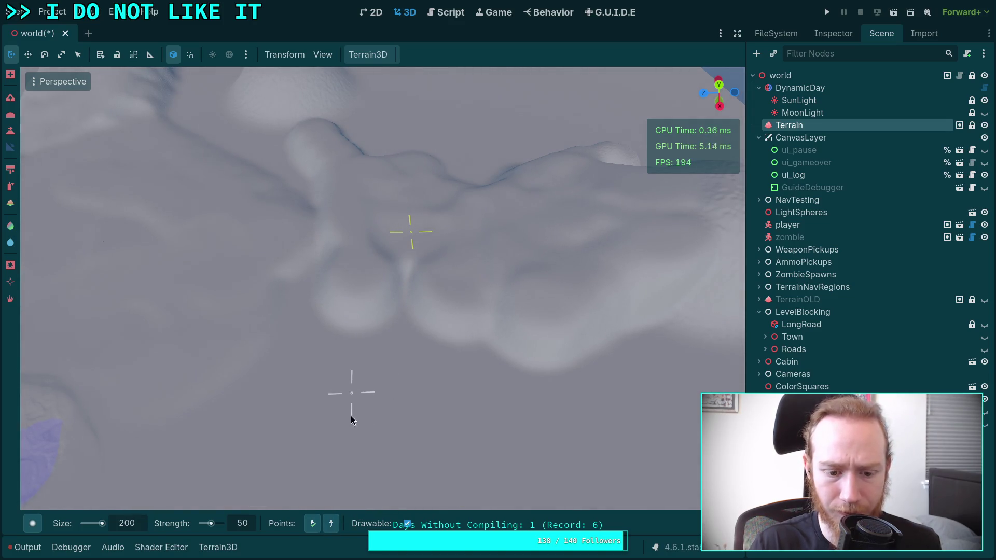
mouse_move(188, 506)
left_mouse_down()
mouse_move(228, 457)
mouse_move(259, 488)
mouse_move(296, 391)
left_mouse_up()
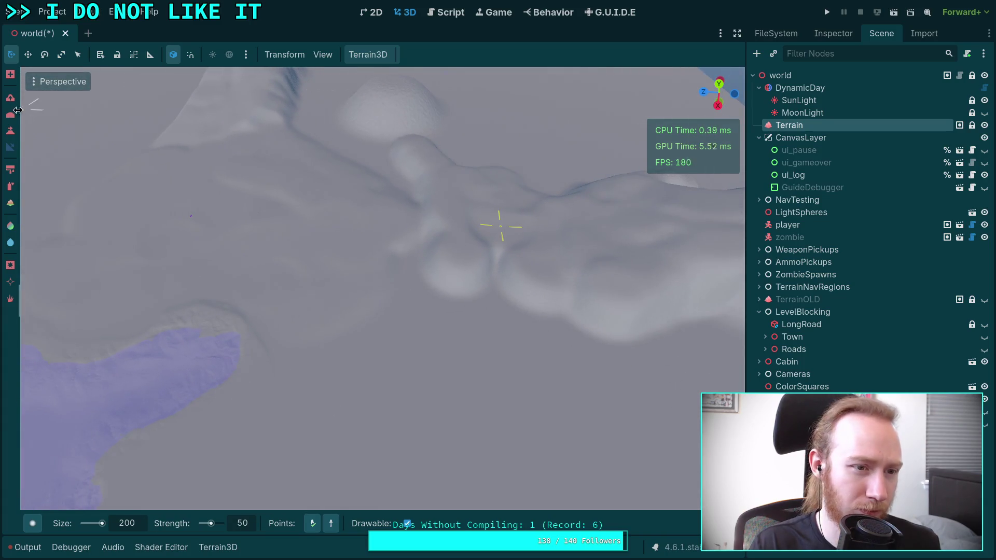
mouse_move(400, 422)
left_mouse_down()
mouse_move(493, 518)
mouse_move(403, 441)
left_mouse_up()
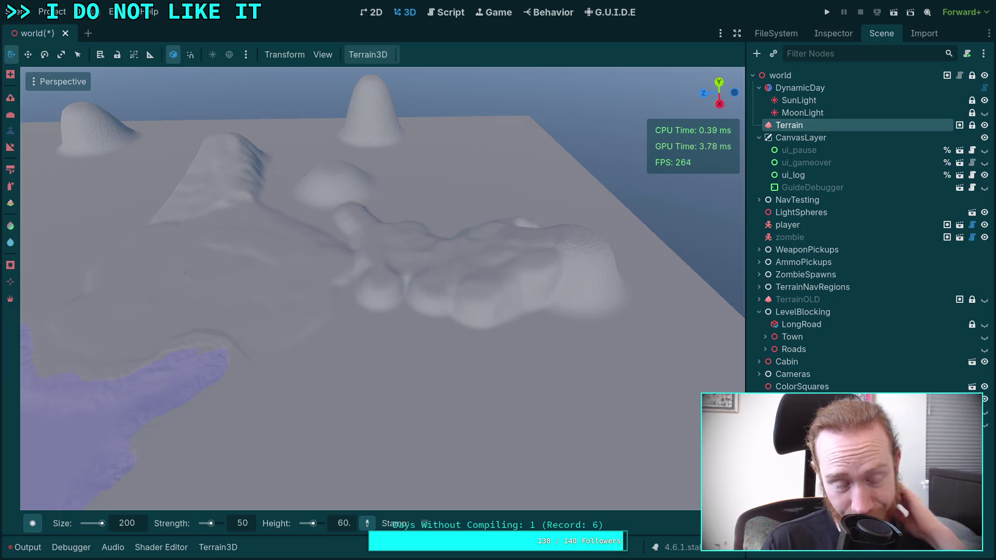
Save the scene with Ctrl+S.
mouse_move(396, 329)
left_mouse_down()
mouse_move(387, 311)
mouse_move(403, 306)
left_mouse_up()
key("ctrl+s")
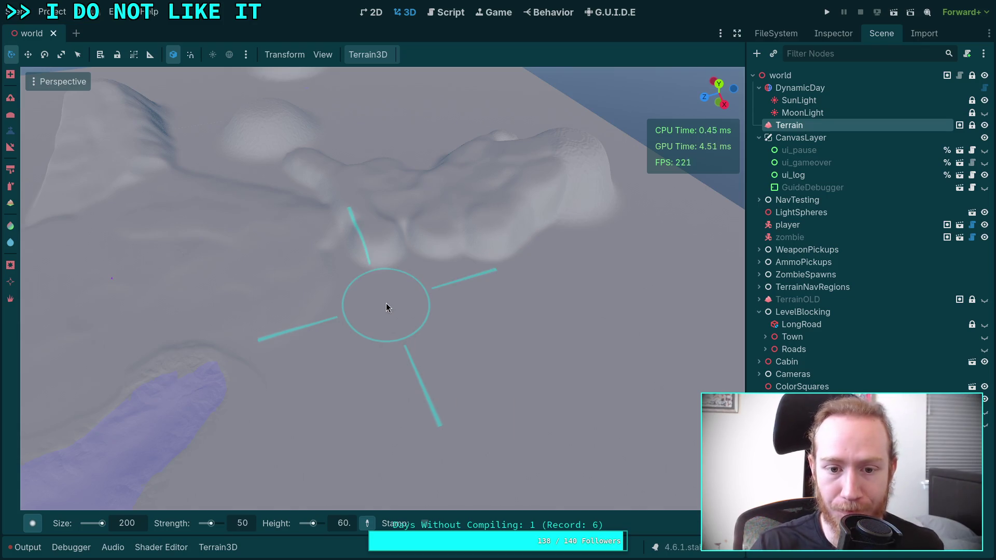
mouse_move(449, 273)
left_mouse_down()
mouse_move(612, 411)
mouse_move(535, 233)
mouse_move(114, 281)
mouse_move(430, 280)
mouse_move(363, 290)
mouse_move(290, 280)
mouse_move(311, 270)
mouse_move(301, 280)
mouse_move(424, 266)
left_mouse_up()
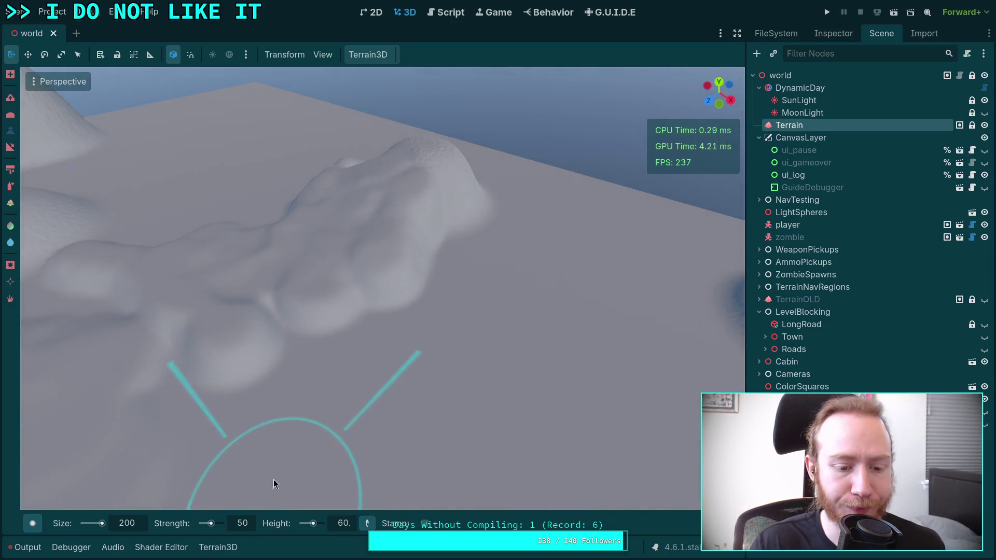
Extend the sculpted ridge further upward beside the lake.
left_click_drag(273, 480, 312, 378)
mouse_move(406, 398)
left_mouse_down()
mouse_move(363, 353)
mouse_move(216, 356)
left_mouse_up()
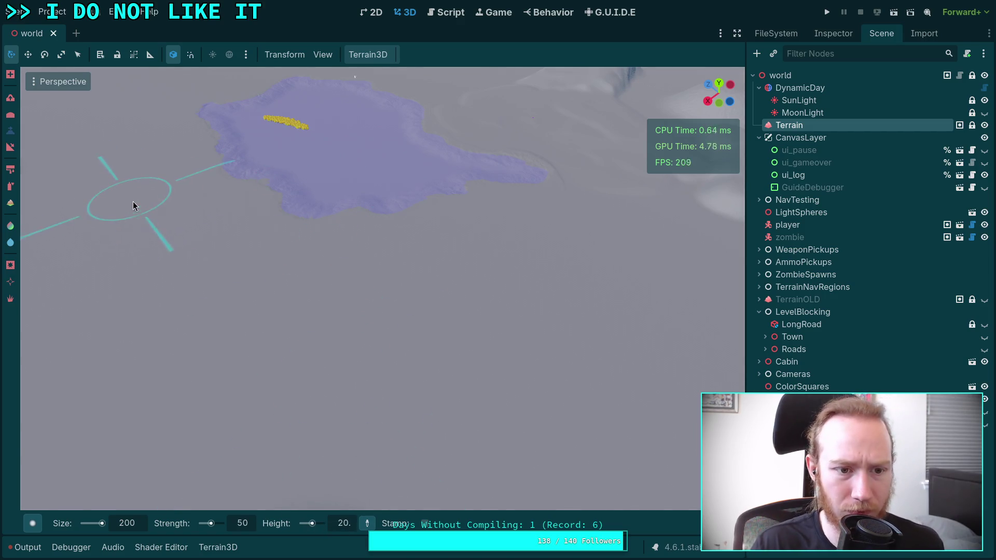
mouse_move(158, 242)
left_mouse_down()
mouse_move(145, 240)
mouse_move(207, 280)
mouse_move(231, 327)
mouse_move(302, 378)
mouse_move(490, 396)
mouse_move(462, 382)
left_mouse_up()
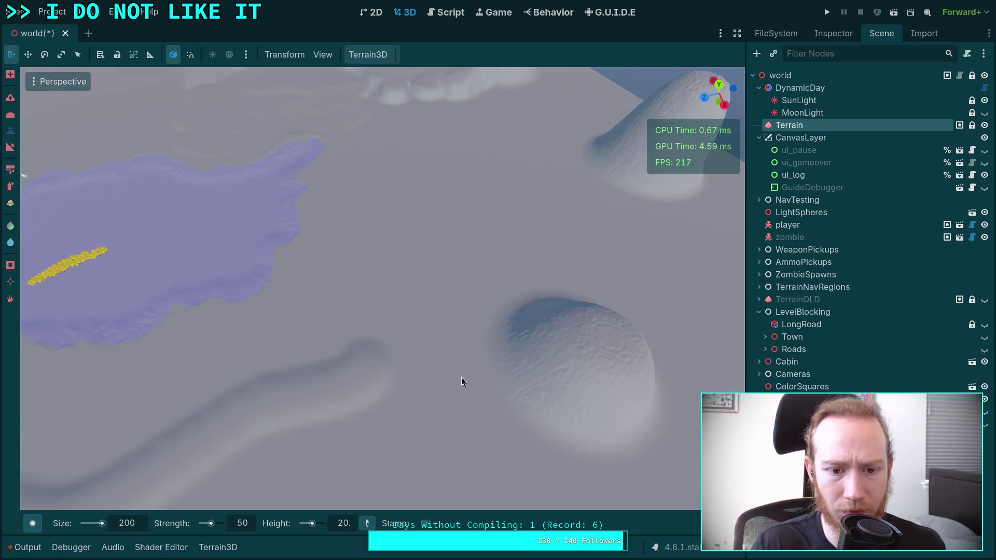
mouse_move(408, 281)
left_mouse_down()
mouse_move(416, 203)
mouse_move(466, 183)
left_mouse_up()
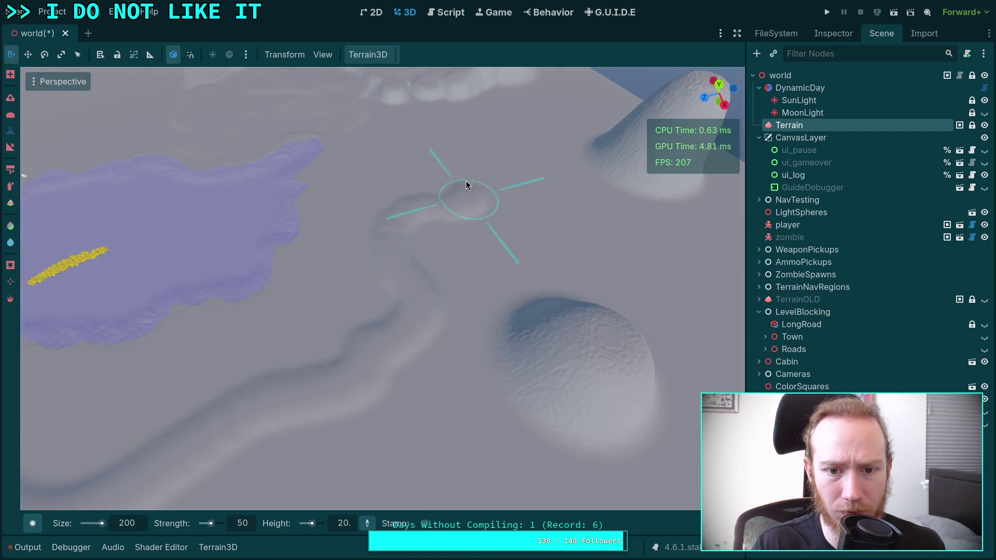
left_click_drag(475, 266, 289, 387)
mouse_move(306, 223)
left_mouse_down()
mouse_move(289, 356)
mouse_move(332, 218)
mouse_move(365, 182)
mouse_move(379, 247)
mouse_move(370, 303)
left_mouse_up()
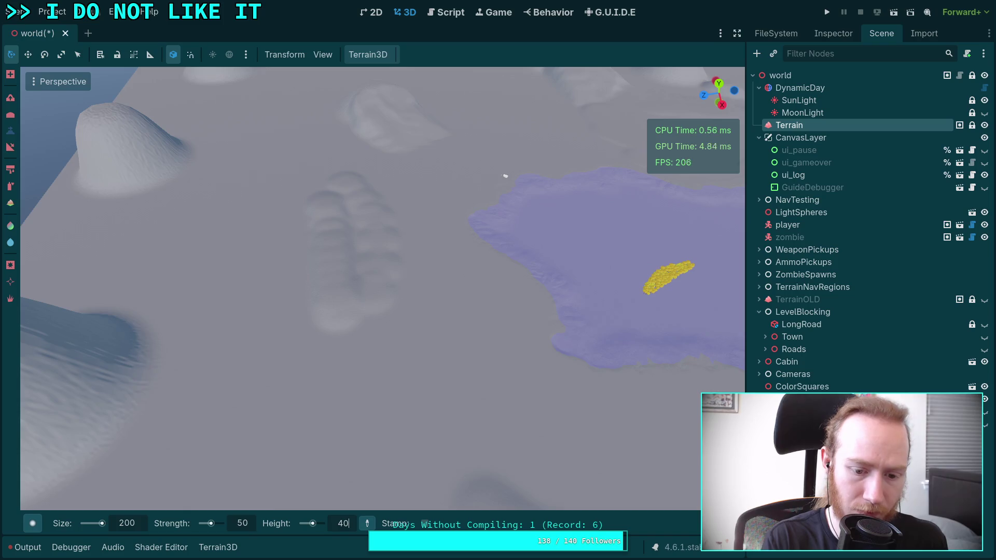
Sculpt a large raised ridge and two new mounds, one near the centre.
mouse_move(315, 247)
left_mouse_down()
mouse_move(298, 271)
mouse_move(333, 351)
mouse_move(404, 358)
mouse_move(358, 334)
left_mouse_up()
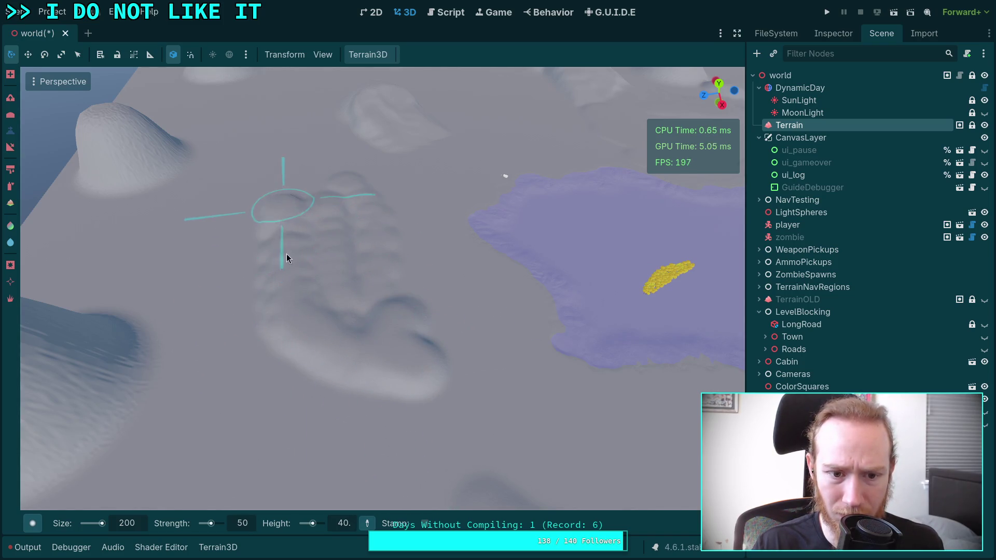
right_click(285, 258)
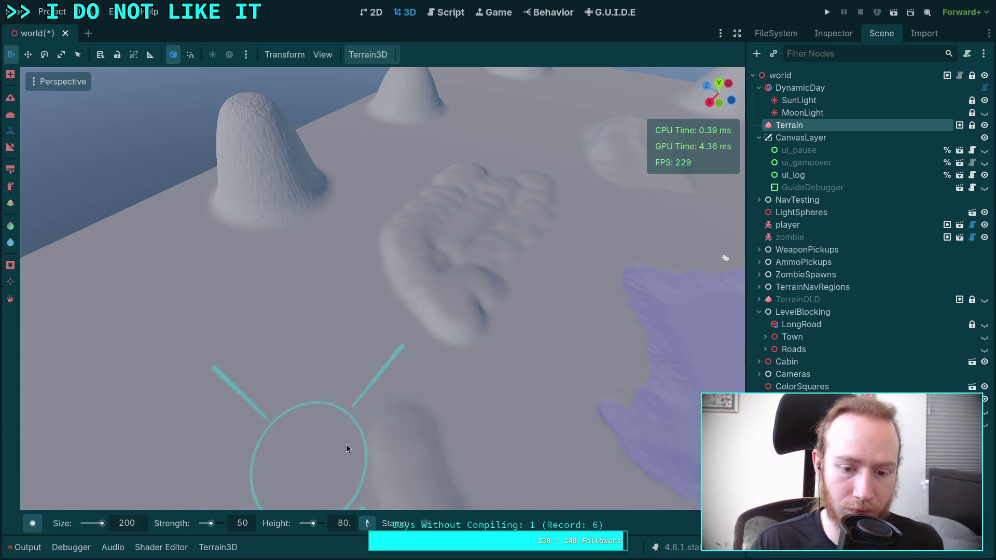
mouse_move(330, 270)
left_mouse_down()
mouse_move(357, 296)
mouse_move(346, 272)
left_mouse_up()
right_click(349, 290)
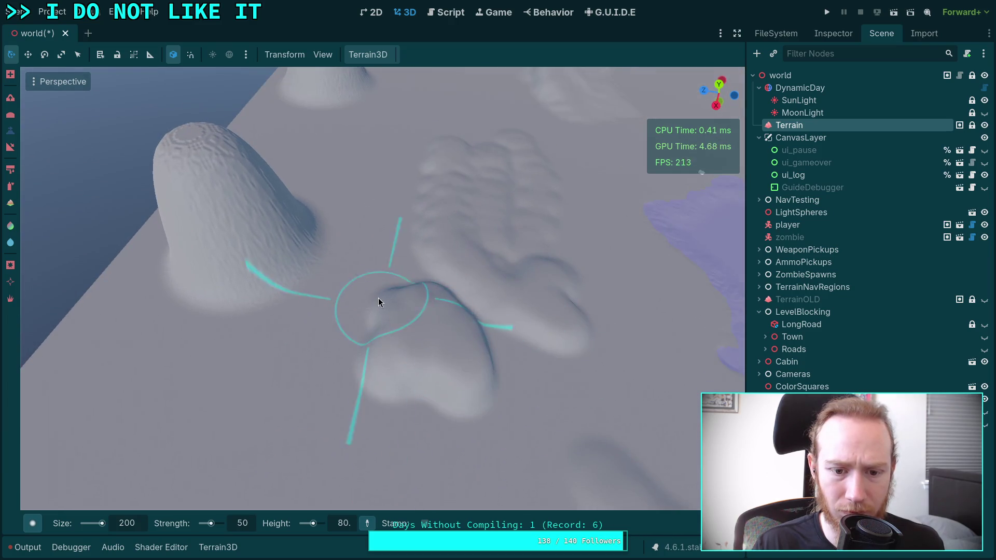
scroll(372, 349, "down", 5)
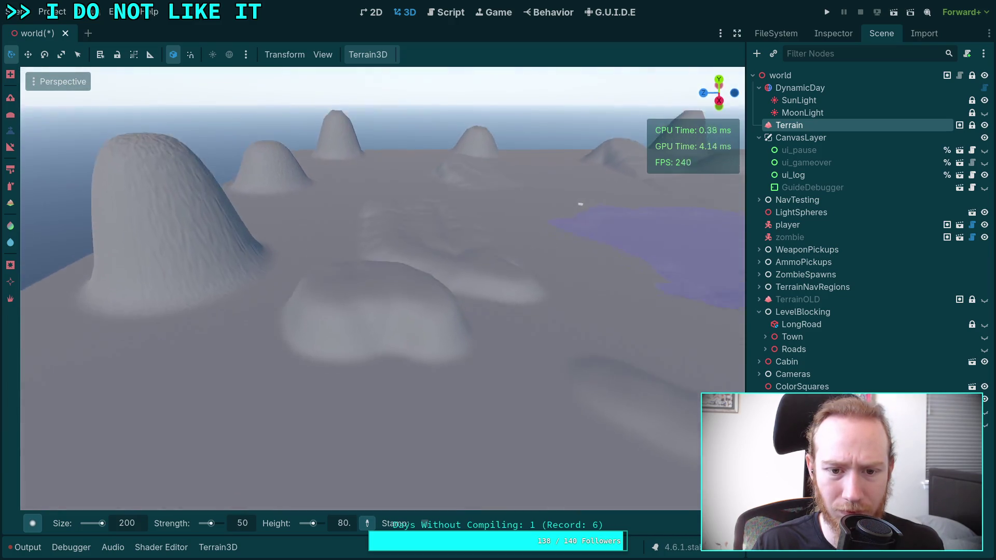
right_click(432, 169)
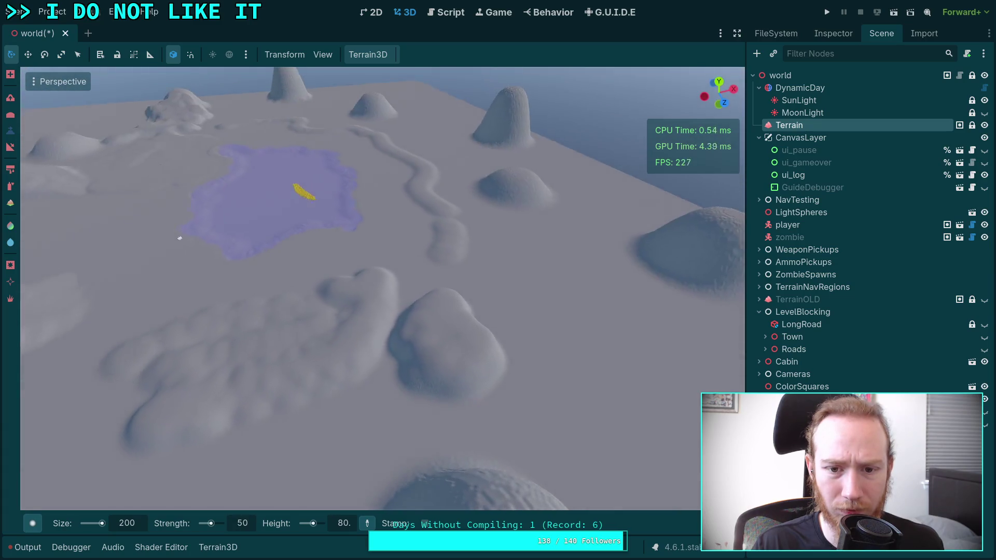
mouse_move(386, 304)
left_mouse_down()
mouse_move(468, 362)
mouse_move(432, 301)
mouse_move(534, 375)
mouse_move(471, 299)
mouse_move(447, 319)
left_mouse_up()
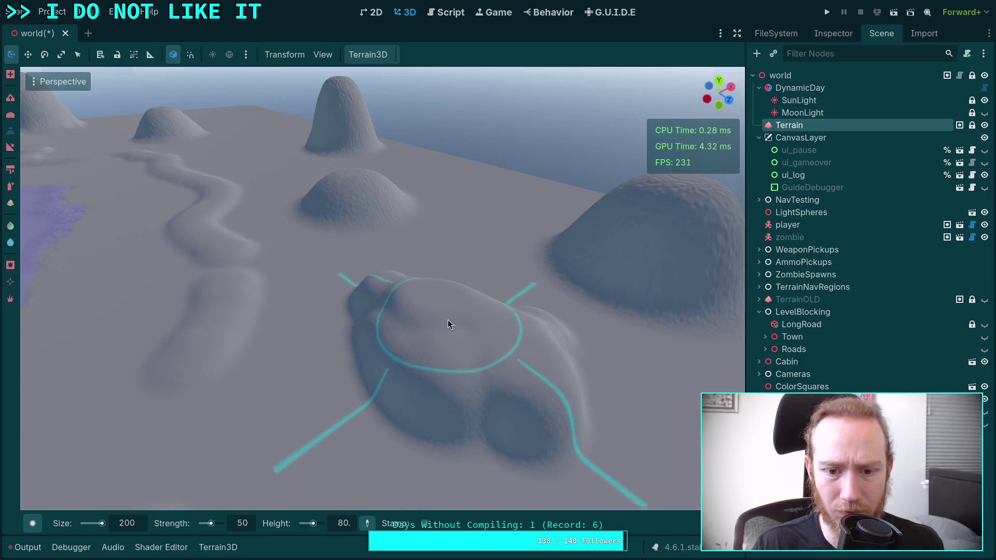
Stretch a small hill into a longer, wider ridge and raise a tall foreground ridge.
right_click(447, 319)
right_click(400, 324)
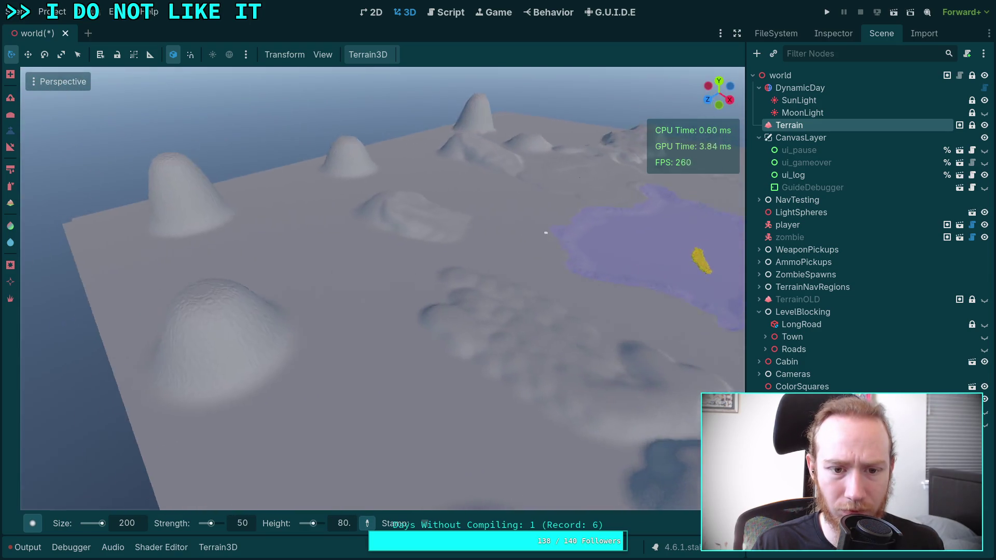
right_click(384, 473)
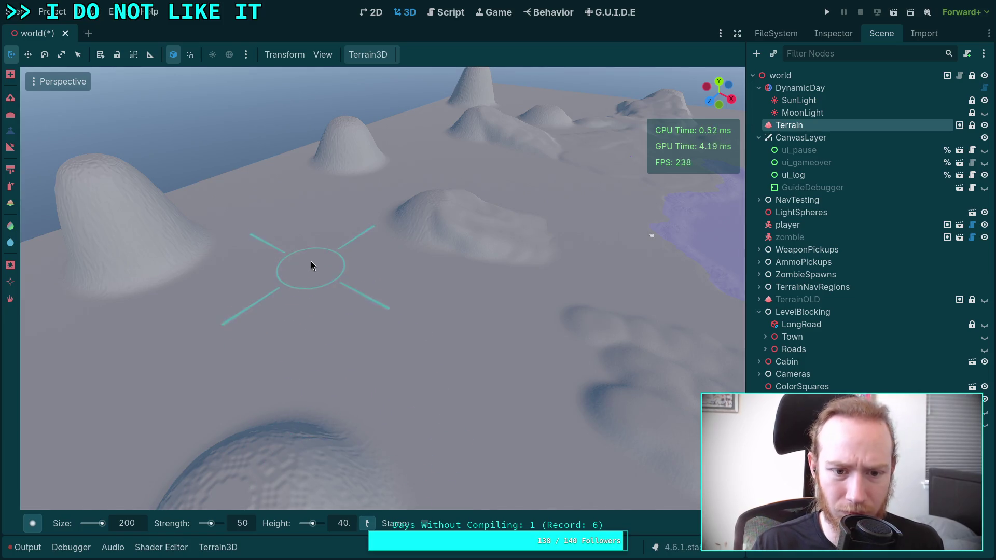
mouse_move(341, 311)
left_mouse_down()
mouse_move(363, 296)
mouse_move(361, 271)
left_mouse_up()
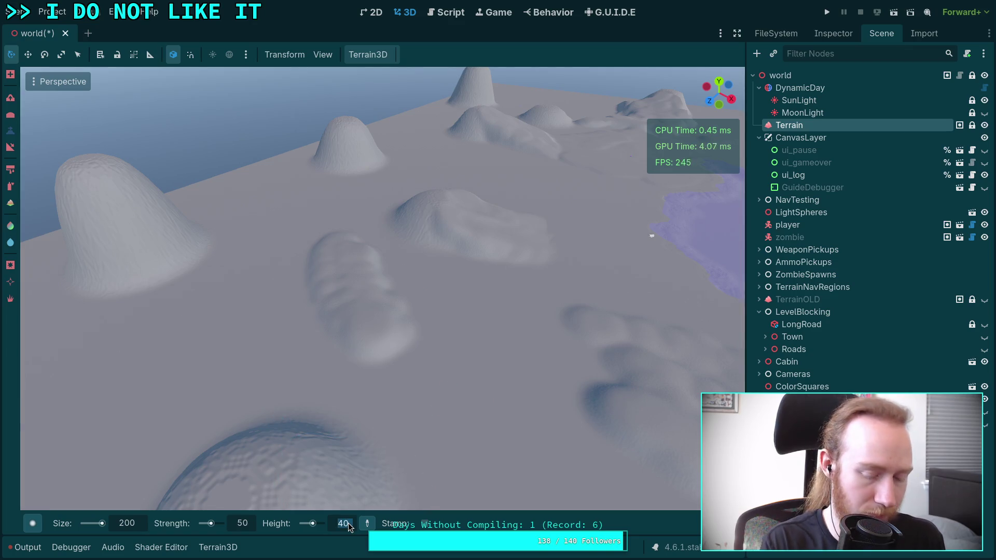
left_click_drag(317, 254, 320, 326)
mouse_move(342, 292)
left_mouse_down()
mouse_move(411, 356)
mouse_move(396, 289)
mouse_move(342, 344)
mouse_move(289, 300)
left_mouse_up()
mouse_move(378, 350)
left_mouse_down()
mouse_move(285, 329)
mouse_move(344, 351)
mouse_move(364, 425)
mouse_move(329, 523)
left_mouse_up()
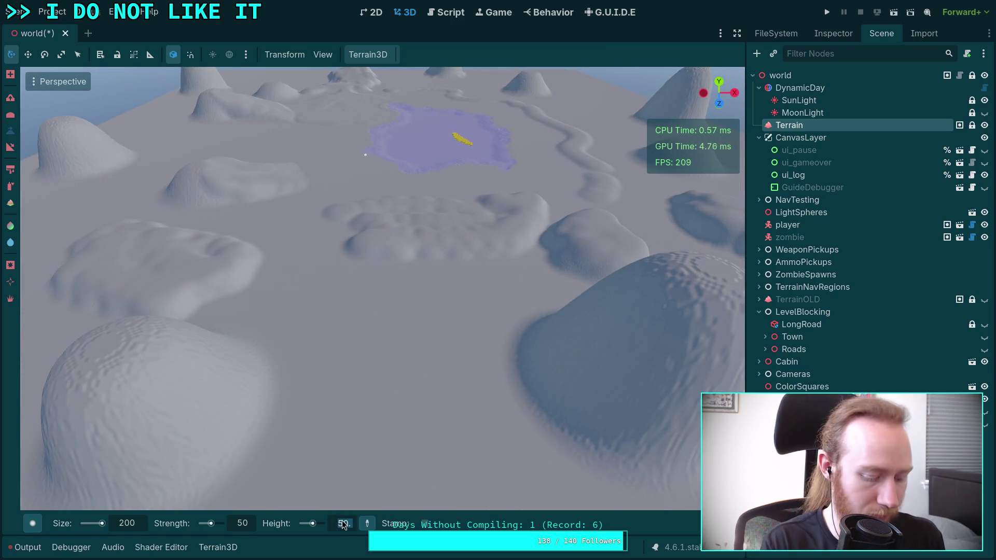
mouse_move(397, 405)
left_mouse_down()
mouse_move(400, 431)
mouse_move(359, 400)
mouse_move(356, 309)
mouse_move(438, 434)
mouse_move(456, 283)
mouse_move(431, 318)
left_mouse_up()
Sculpt a ridge toward the lower right plus bumps and a large mound beside them.
mouse_move(459, 270)
left_mouse_down()
mouse_move(367, 300)
mouse_move(522, 378)
mouse_move(113, 253)
mouse_move(347, 209)
mouse_move(394, 332)
left_mouse_up()
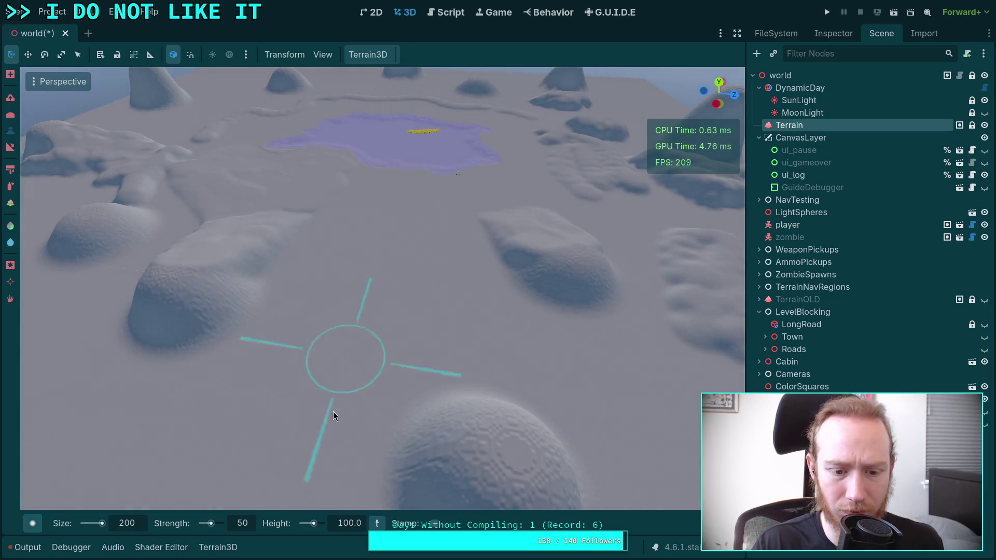
left_click_drag(369, 278, 448, 310)
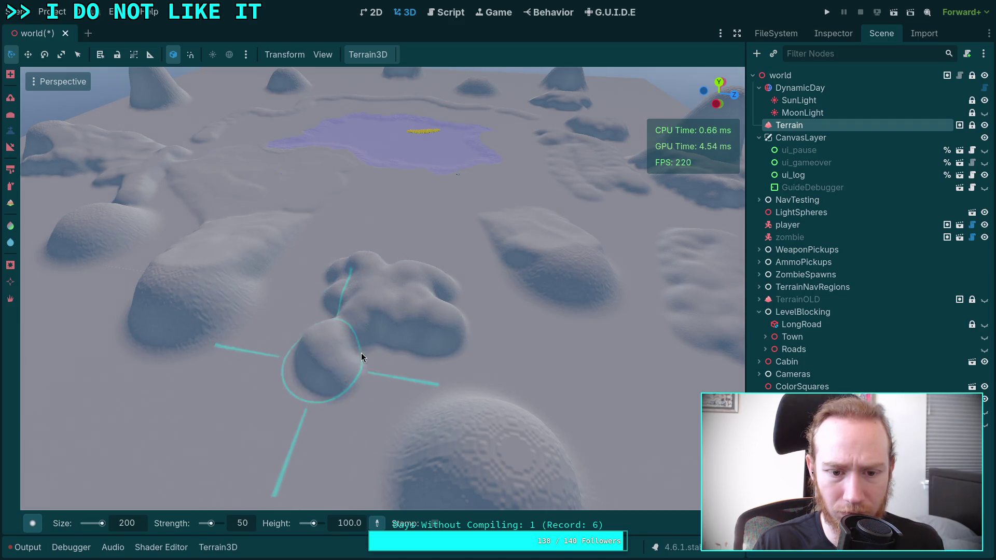
left_click_drag(361, 353, 456, 351)
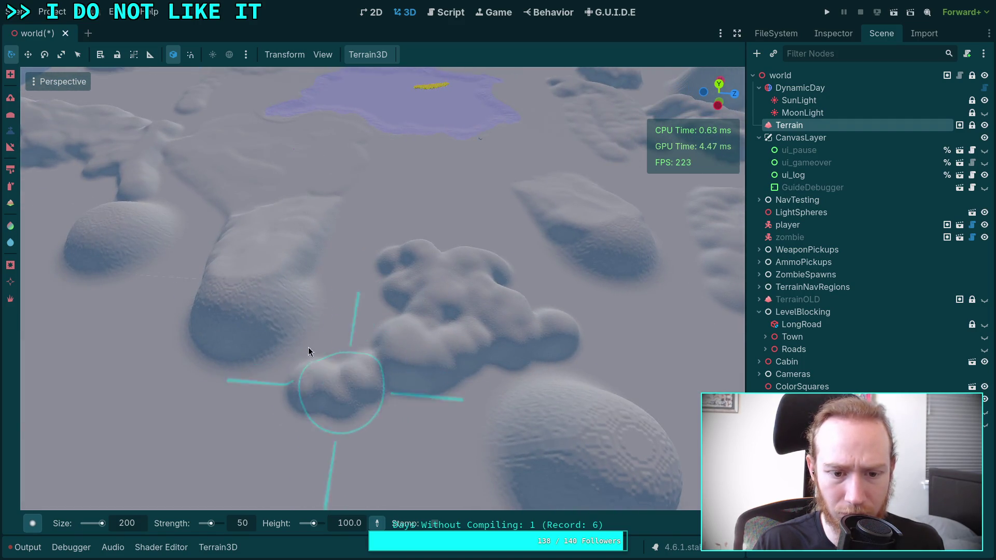
left_click_drag(310, 365, 347, 357)
mouse_move(262, 384)
left_mouse_down()
mouse_move(373, 383)
mouse_move(387, 396)
left_mouse_up()
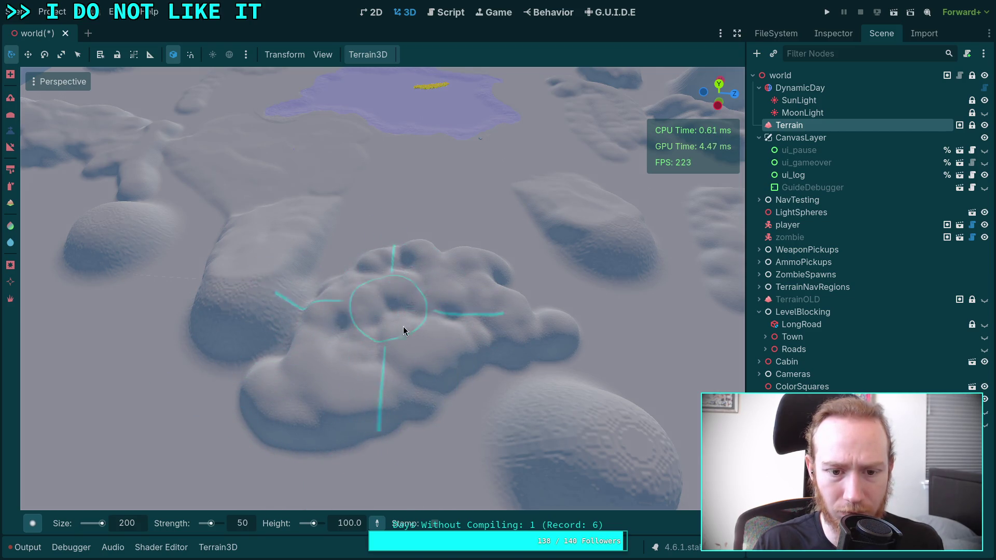
Sculpt a long ridge from mid-left to centre near the lake.
key("s")
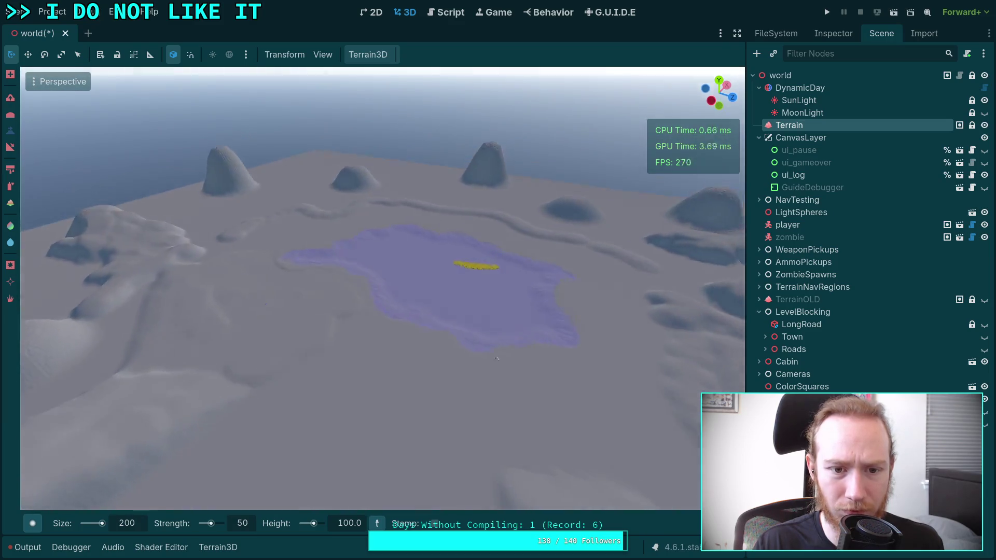
key("w")
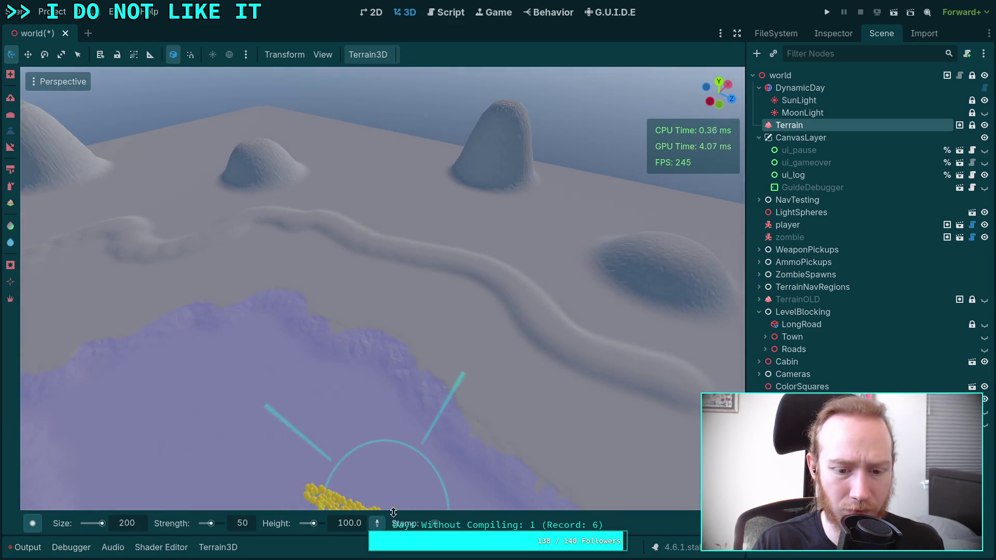
mouse_move(347, 260)
left_mouse_down()
mouse_move(437, 293)
mouse_move(356, 260)
left_mouse_up()
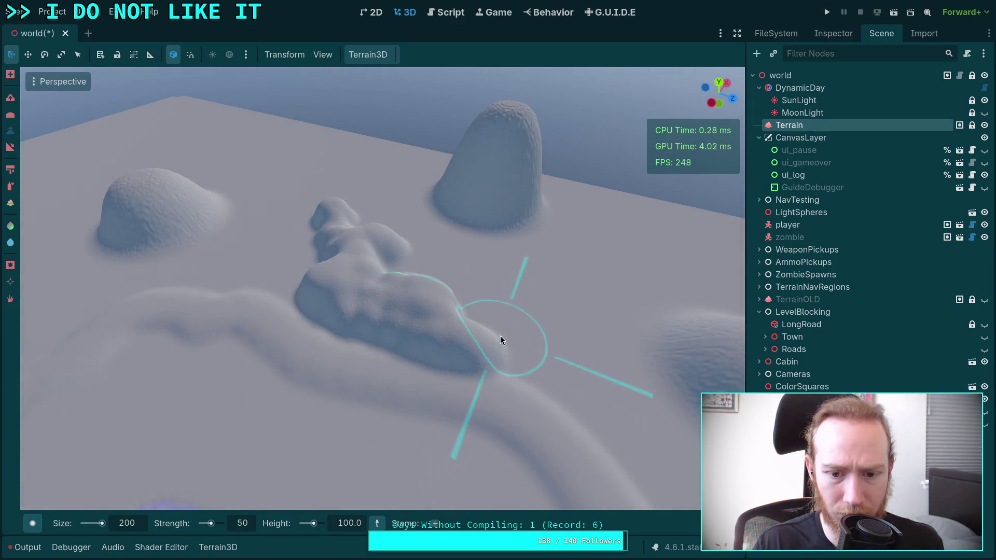
Raise a small round mound on the open ground near the hills.
key("s")
key("w")
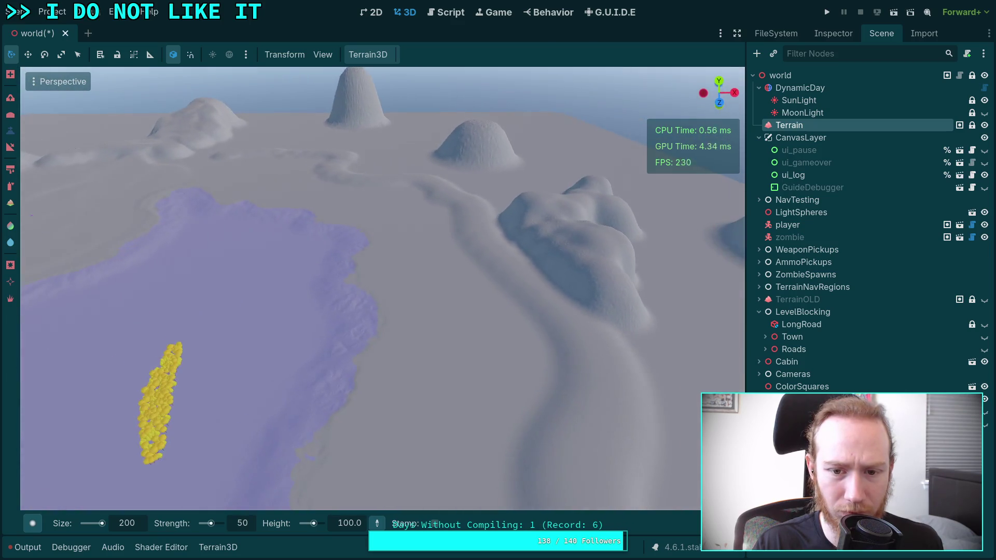
key("w")
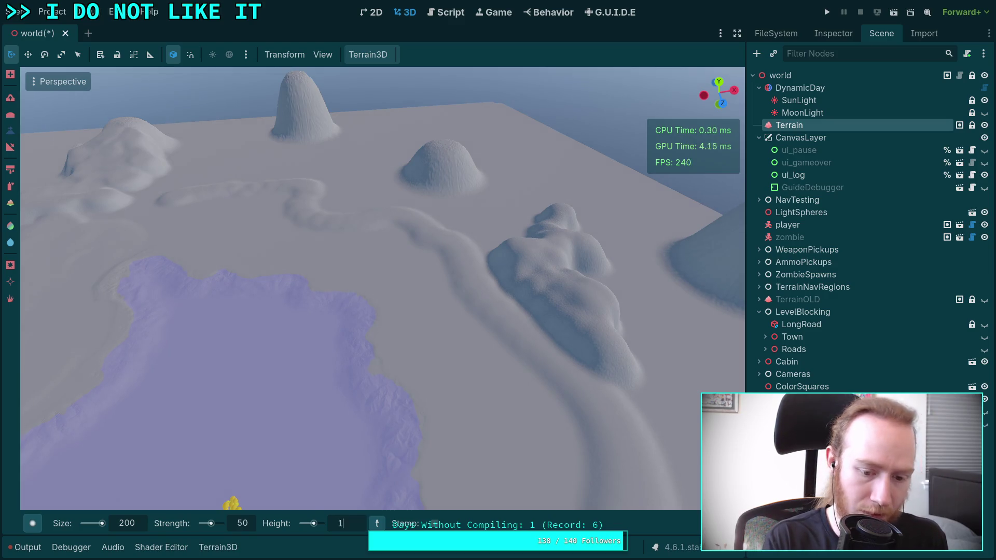
key("s")
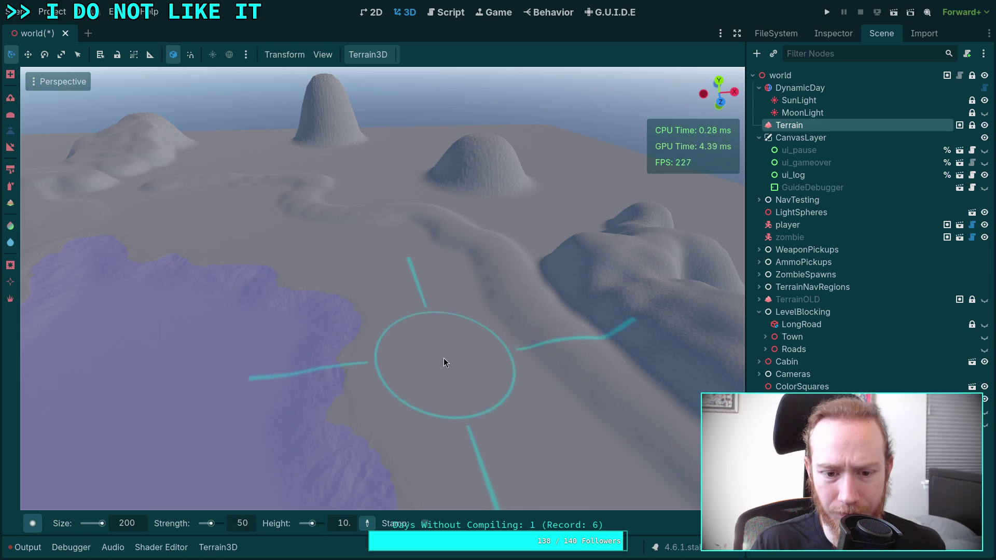
mouse_move(445, 362)
left_mouse_down()
mouse_move(440, 354)
mouse_move(490, 323)
mouse_move(490, 359)
left_mouse_up()
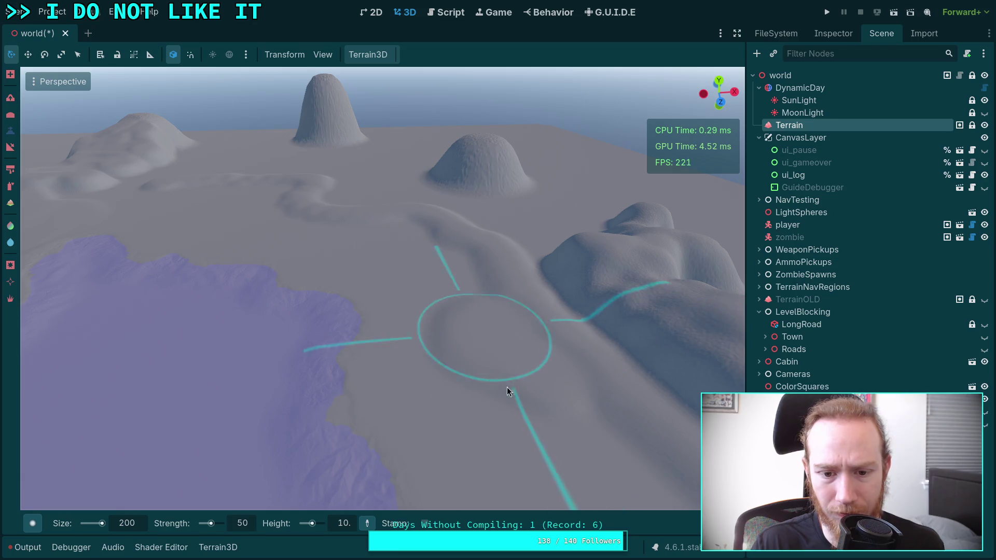
Sculpt another raised bump into the terrain further out.
right_click(507, 391)
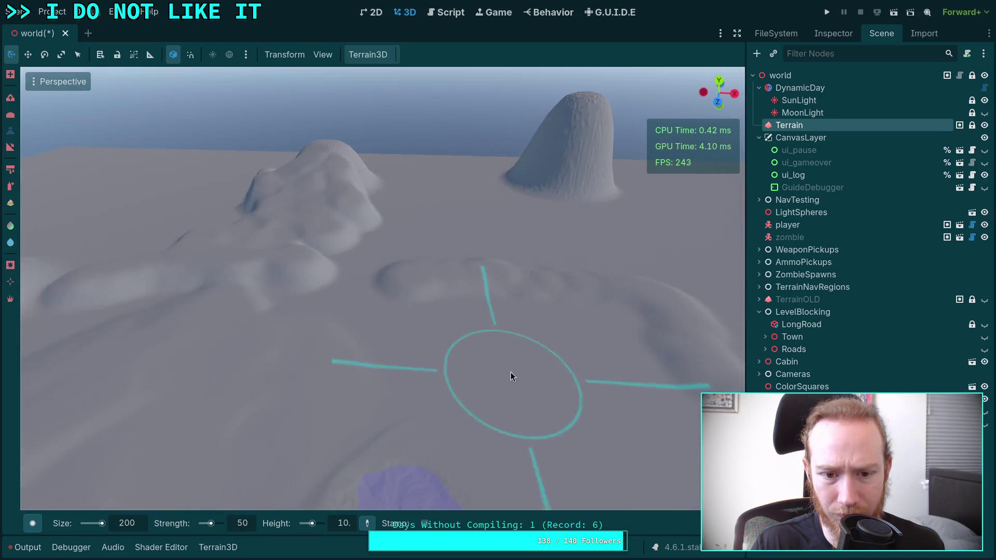
scroll(503, 322, "up", 2)
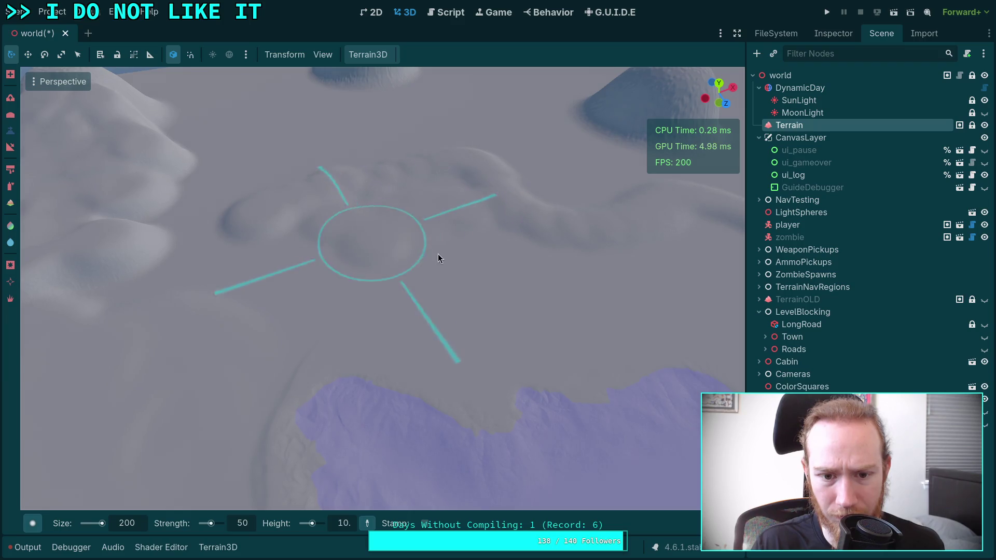
right_click(370, 232)
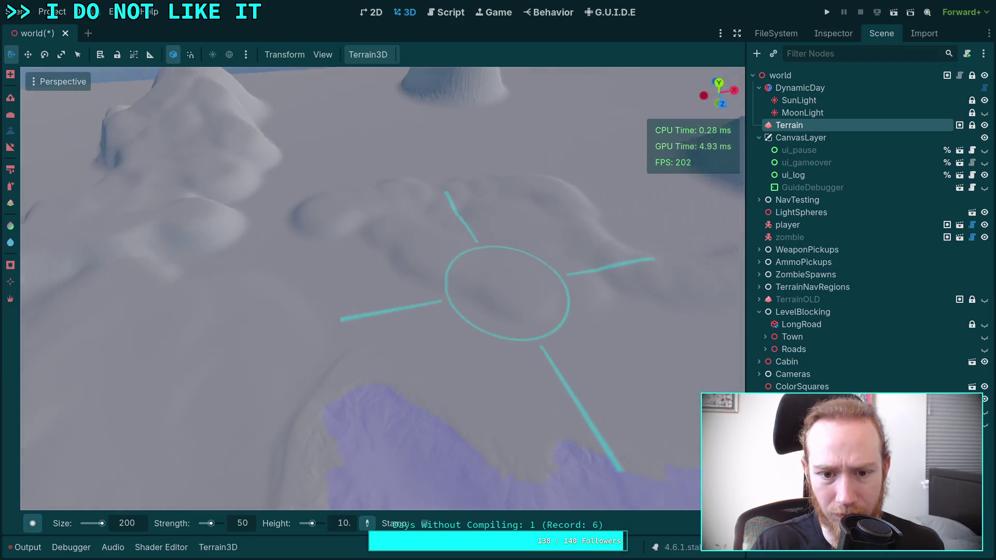
key("s")
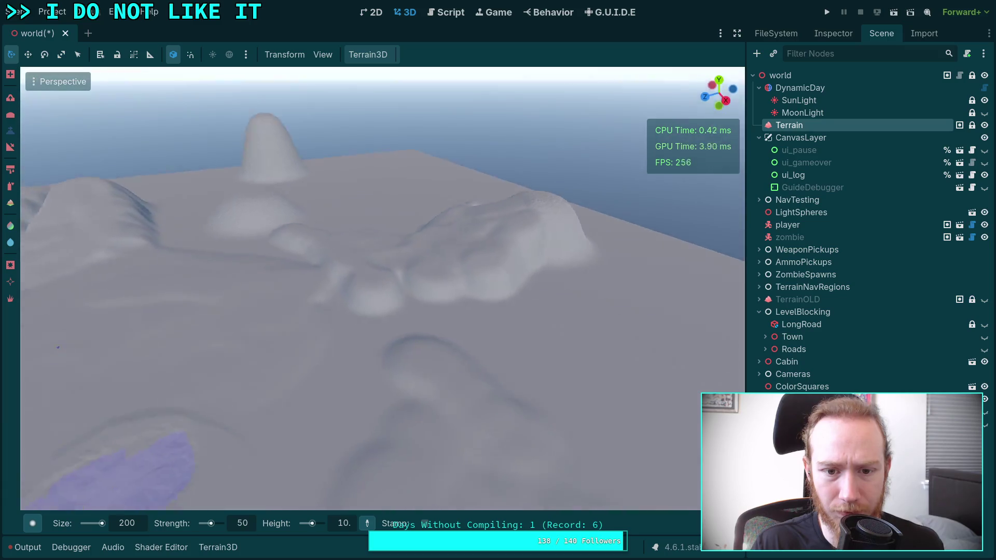
scroll(251, 328, "up", 5)
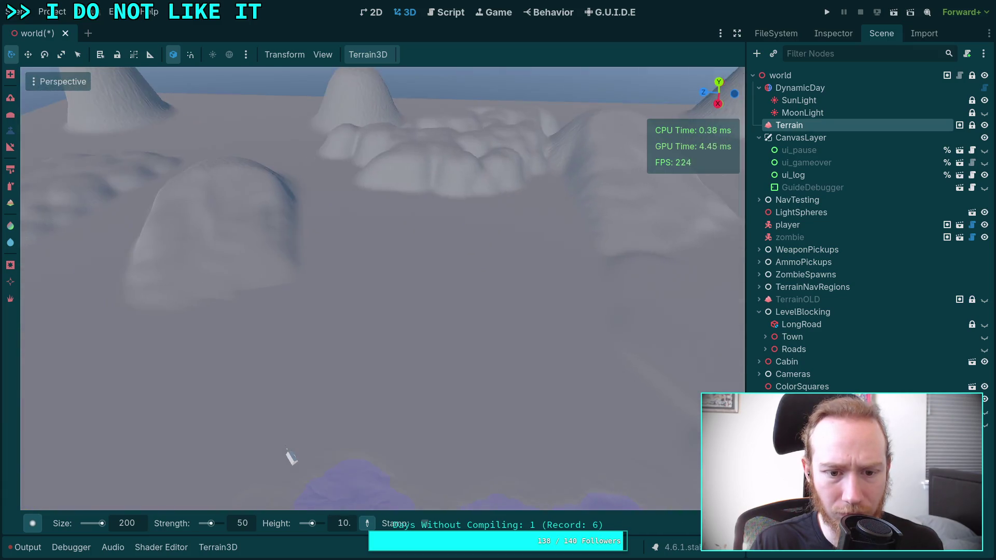
mouse_move(446, 368)
left_mouse_down()
mouse_move(412, 336)
mouse_move(431, 327)
mouse_move(368, 349)
mouse_move(456, 304)
mouse_move(402, 384)
mouse_move(334, 452)
mouse_move(384, 246)
left_mouse_up()
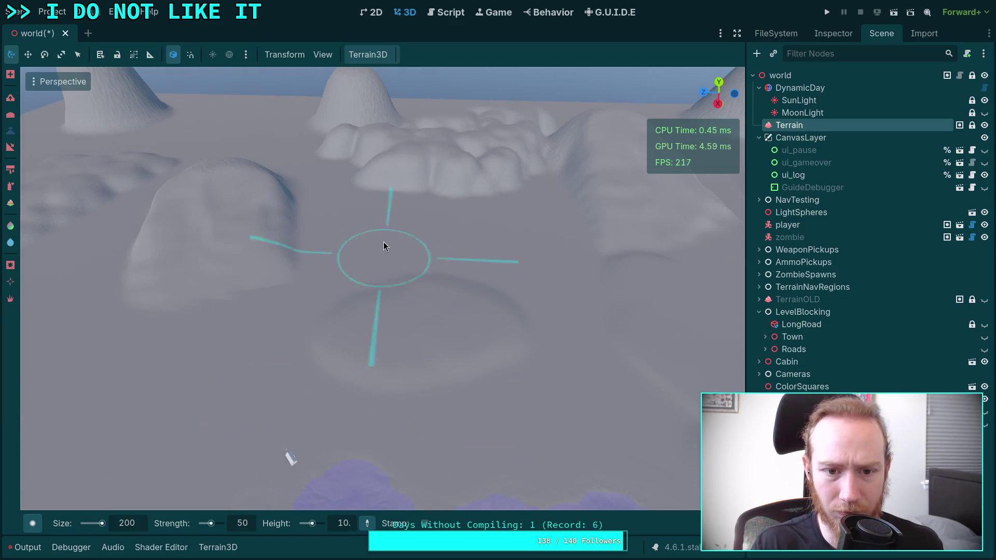
scroll(384, 290, "down", 3)
Switch to the Slope tool and reshape the bell-shaped hill with a sloped stroke.
key("t")
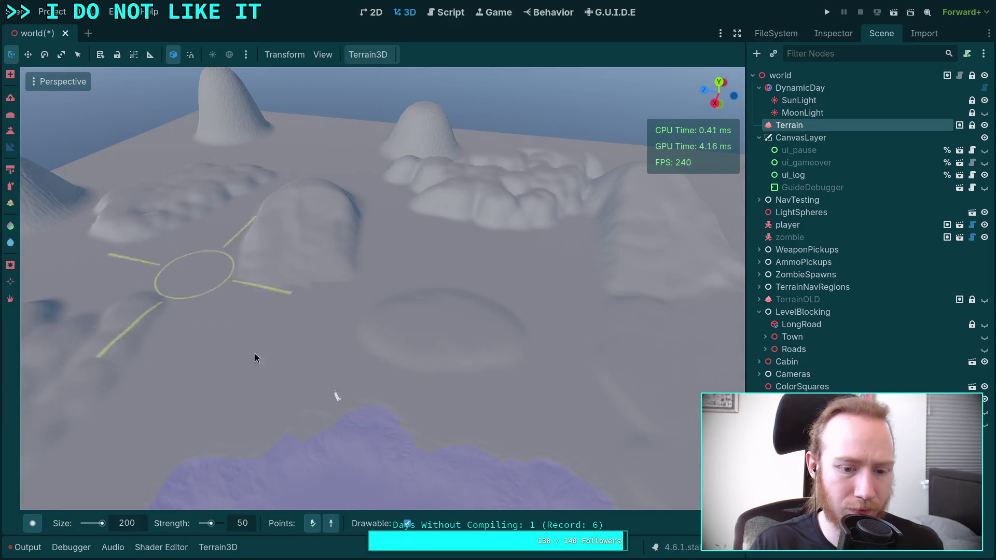
left_click_drag(422, 398, 379, 388)
key("s")
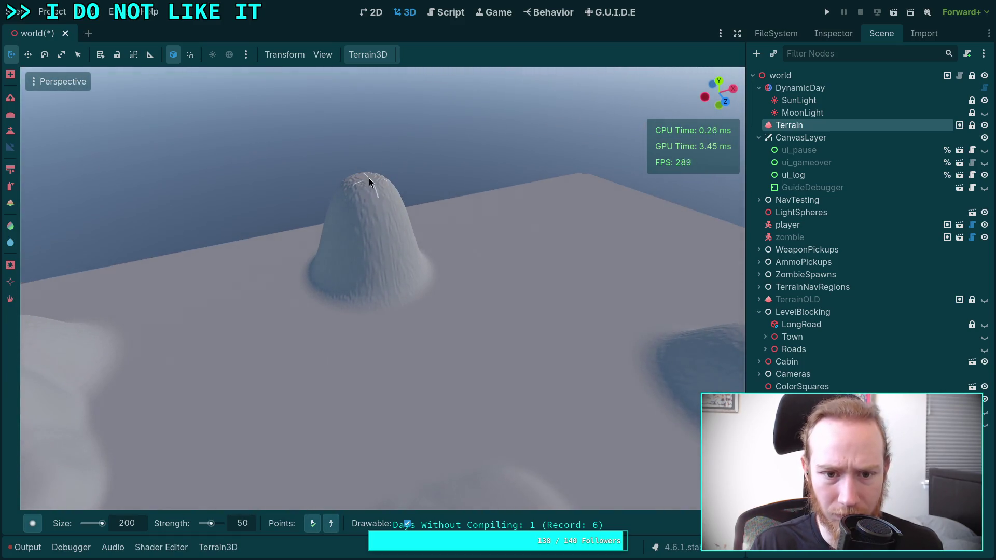
mouse_move(387, 417)
left_mouse_down()
mouse_move(318, 318)
mouse_move(374, 360)
left_mouse_up()
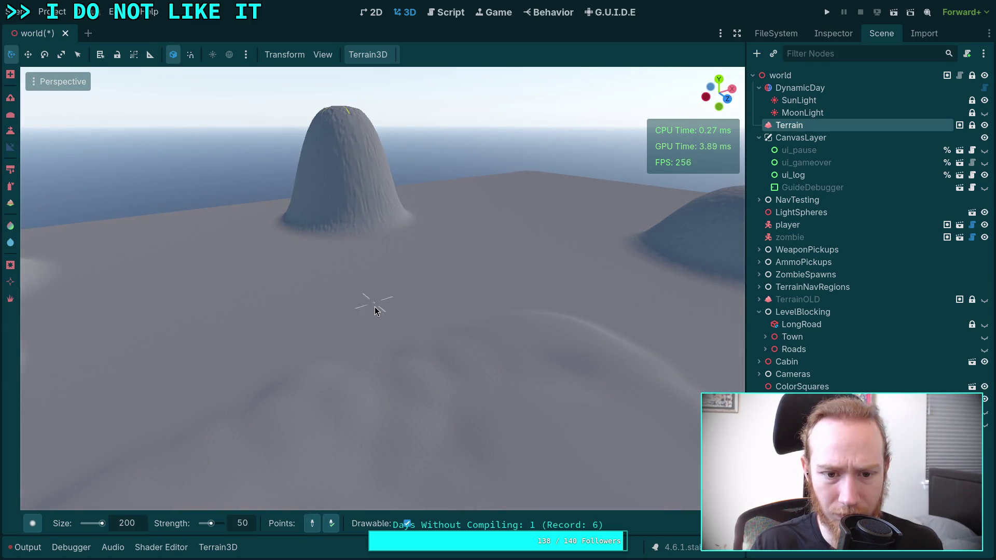
key("e")
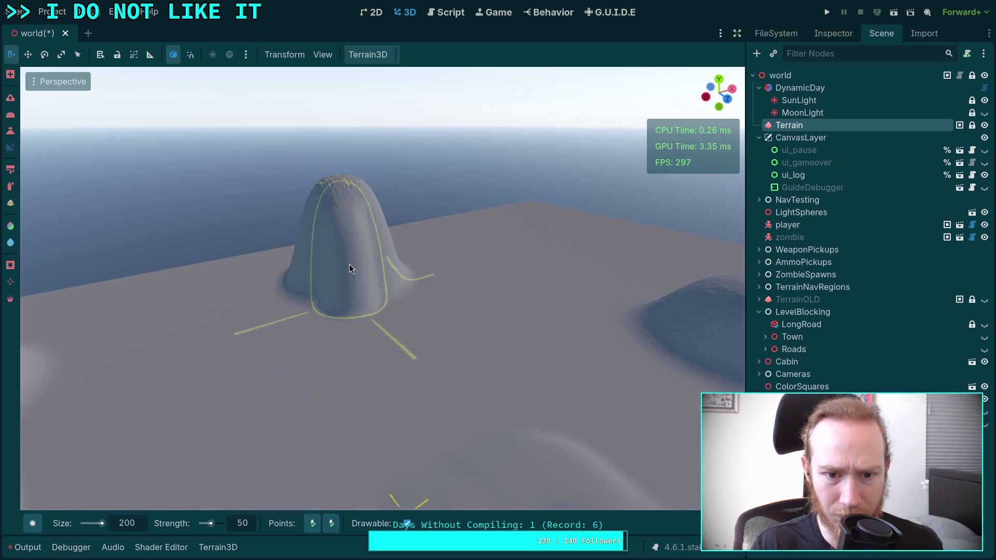
left_click_drag(366, 291, 359, 207)
mouse_move(367, 277)
left_mouse_down()
mouse_move(385, 230)
mouse_move(413, 291)
mouse_move(410, 311)
left_mouse_up()
left_click_drag(376, 218, 377, 218)
mouse_move(329, 299)
left_mouse_down()
mouse_move(370, 260)
mouse_move(372, 330)
mouse_move(418, 315)
left_mouse_up()
left_click_drag(383, 486, 349, 492)
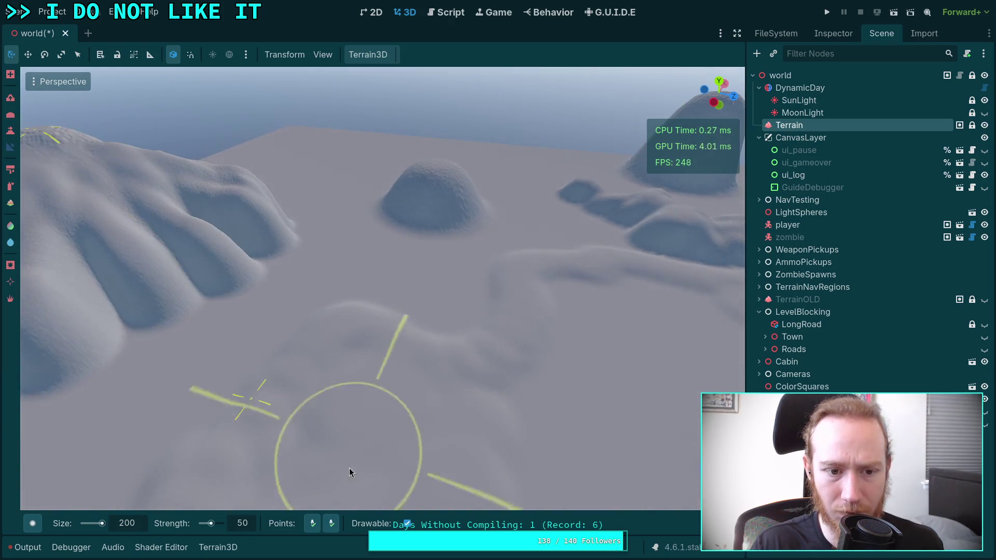
left_click_drag(375, 371, 344, 300)
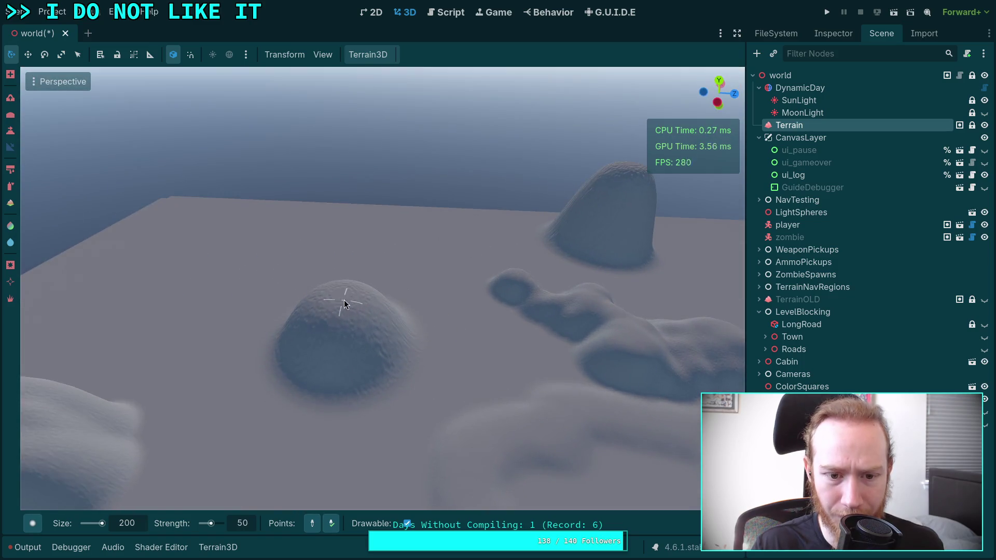
Change the slope point mode and sculpt a new ridge extending left from the hill.
left_click(332, 525)
left_click_drag(356, 367, 429, 373)
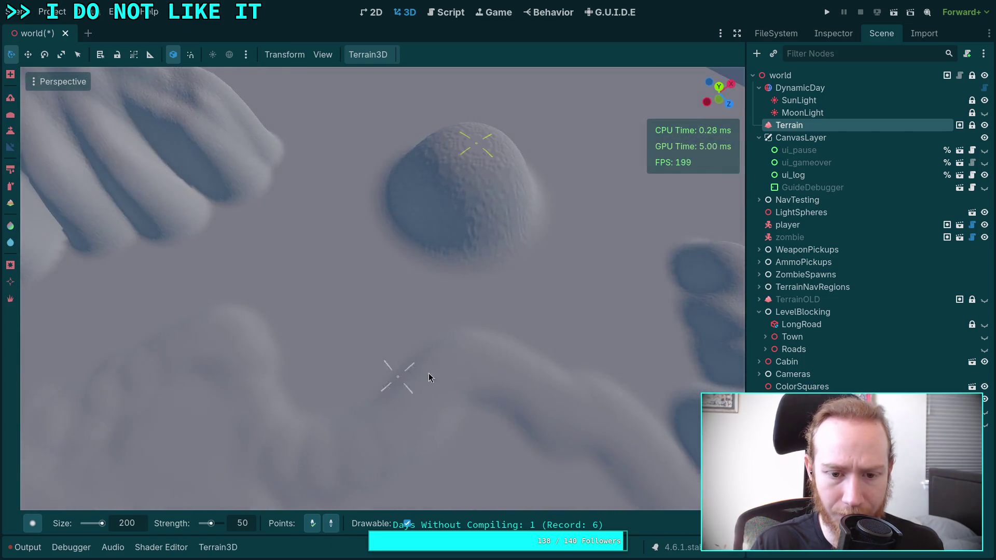
mouse_move(458, 149)
left_mouse_down()
mouse_move(369, 223)
mouse_move(476, 162)
mouse_move(465, 256)
mouse_move(534, 243)
mouse_move(445, 195)
mouse_move(418, 290)
mouse_move(395, 311)
mouse_move(502, 233)
left_mouse_up()
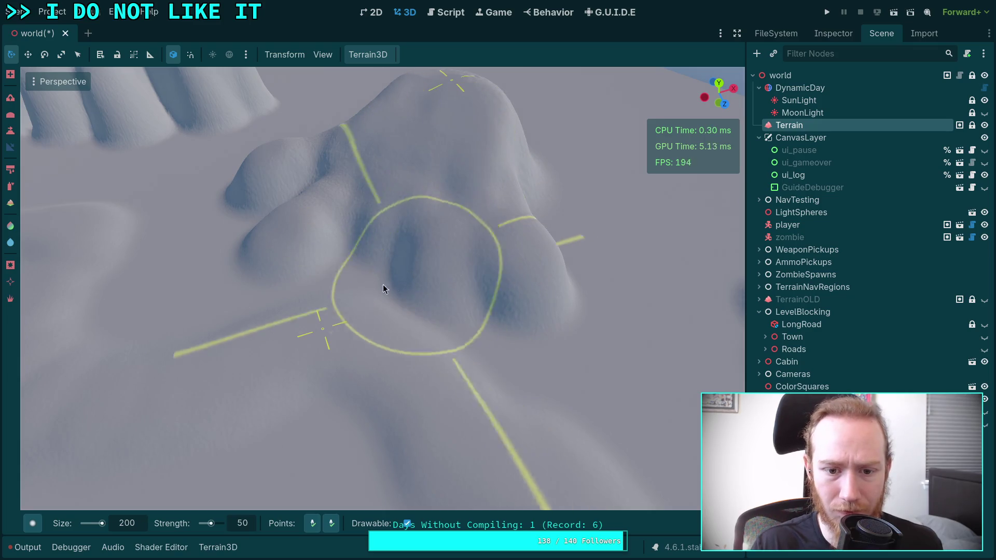
left_click_drag(369, 303, 398, 307)
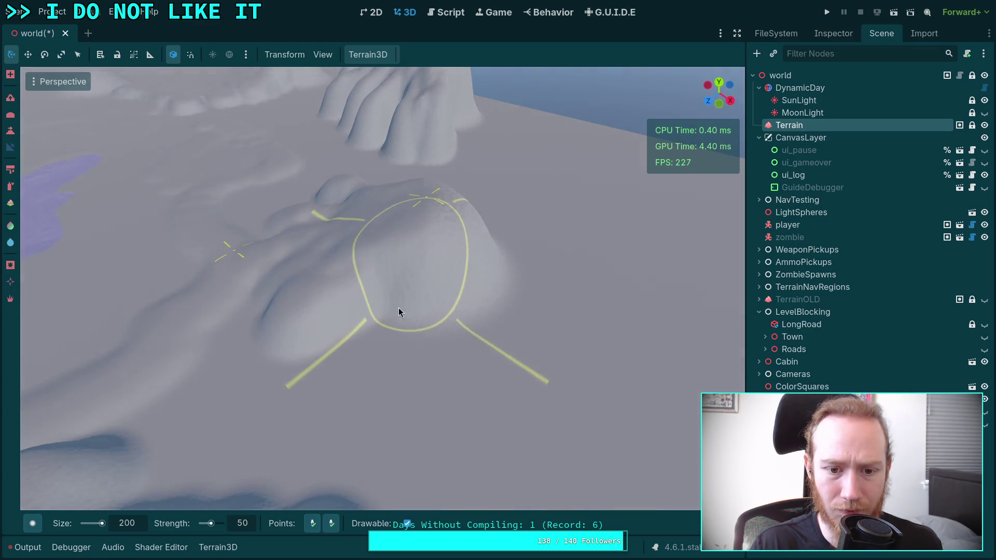
left_click_drag(469, 293, 433, 287)
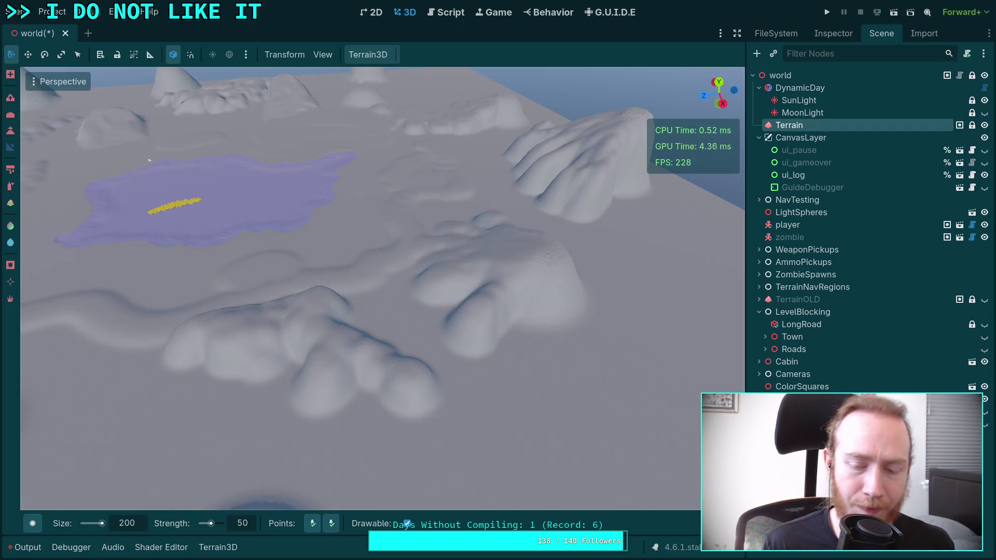
left_click_drag(332, 467, 386, 298)
Enable the second Points toggle and add a ridge and lobe down from the hilltop.
left_click(331, 524)
left_click_drag(464, 395, 450, 380)
left_click_drag(477, 346, 454, 279)
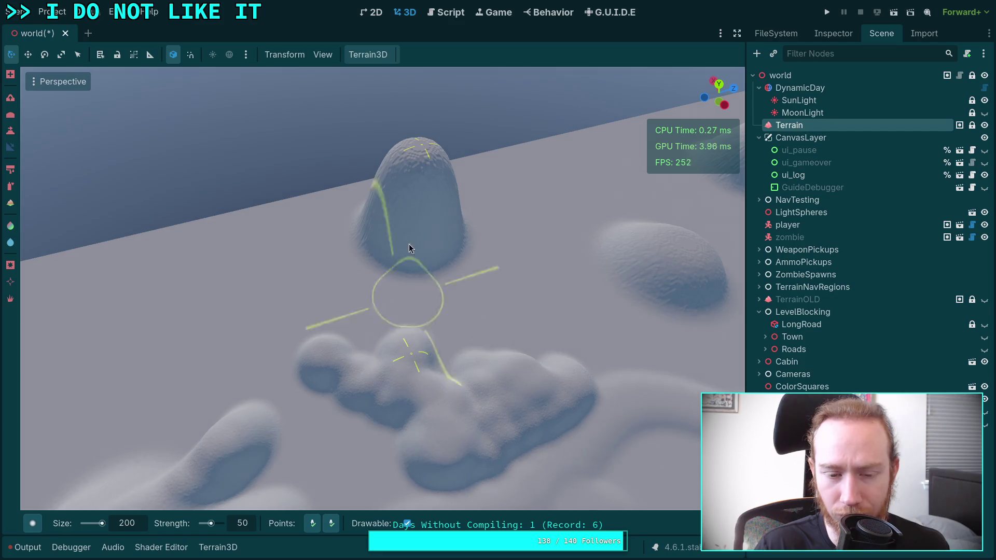
left_click_drag(409, 171, 341, 308)
left_click_drag(428, 173, 392, 320)
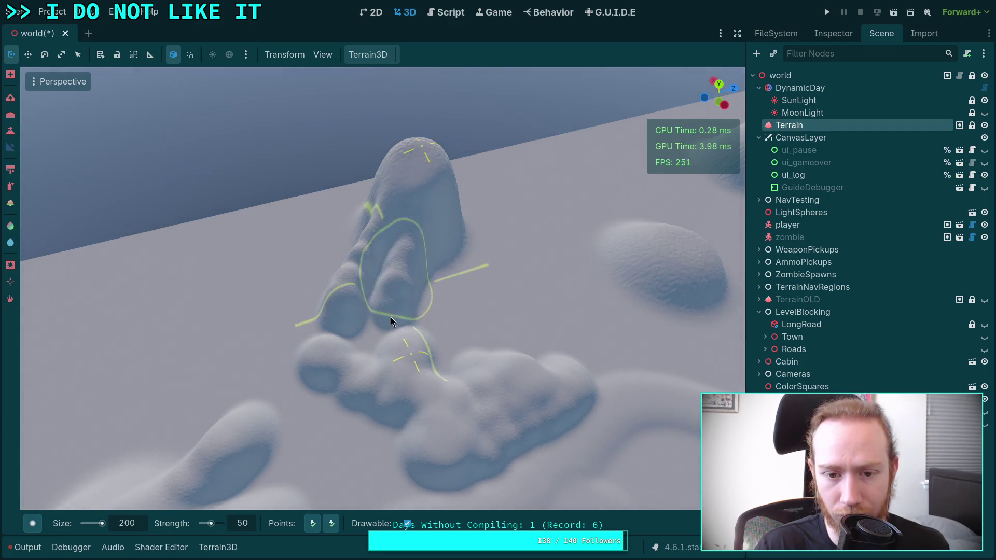
scroll(465, 330, "up", 3)
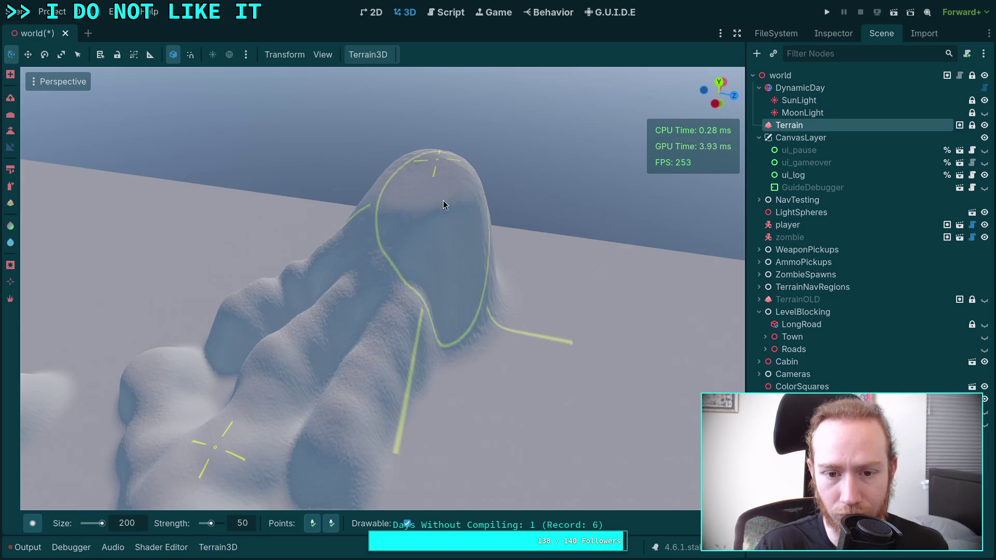
left_click_drag(449, 332, 474, 276)
scroll(474, 276, "up", 3)
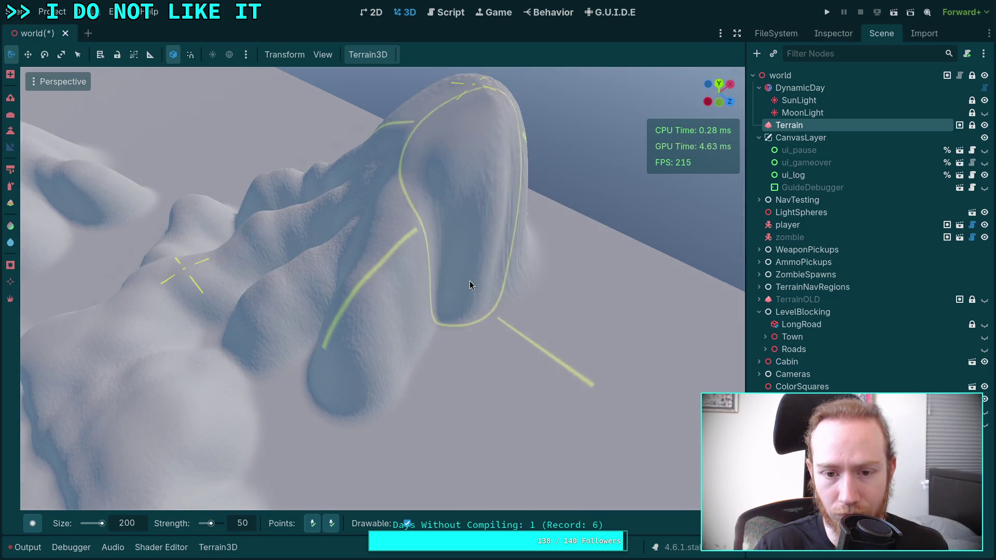
left_click_drag(471, 342, 468, 235)
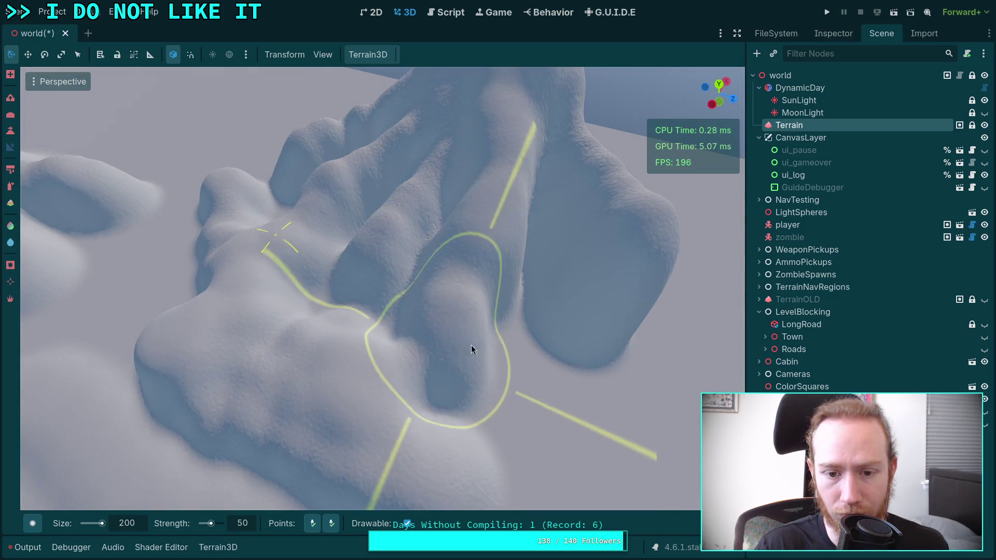
left_click_drag(427, 403, 431, 363)
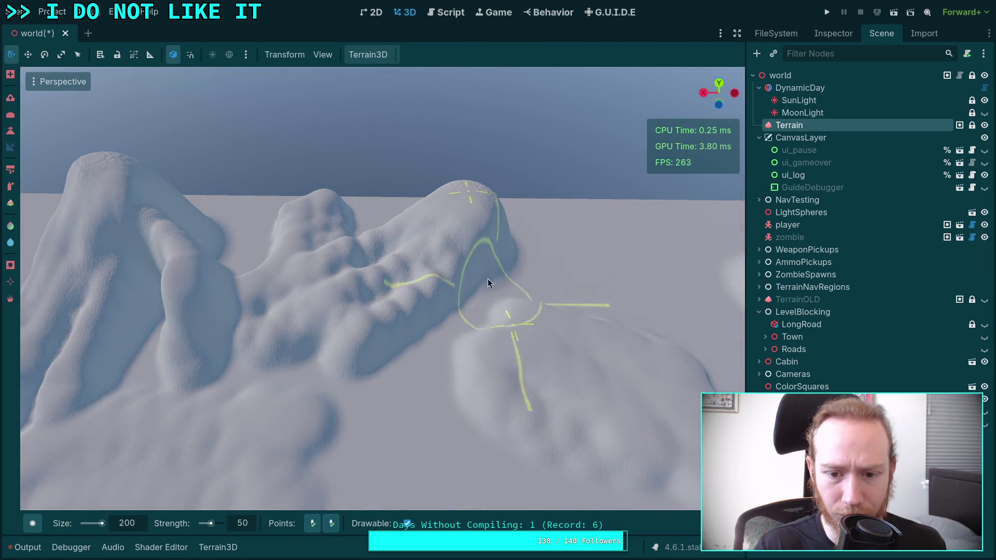
Extend the ridge further forward between the two bell hills.
mouse_move(438, 361)
left_mouse_down()
mouse_move(419, 234)
mouse_move(443, 349)
mouse_move(429, 238)
mouse_move(428, 253)
mouse_move(384, 244)
mouse_move(316, 528)
left_mouse_up()
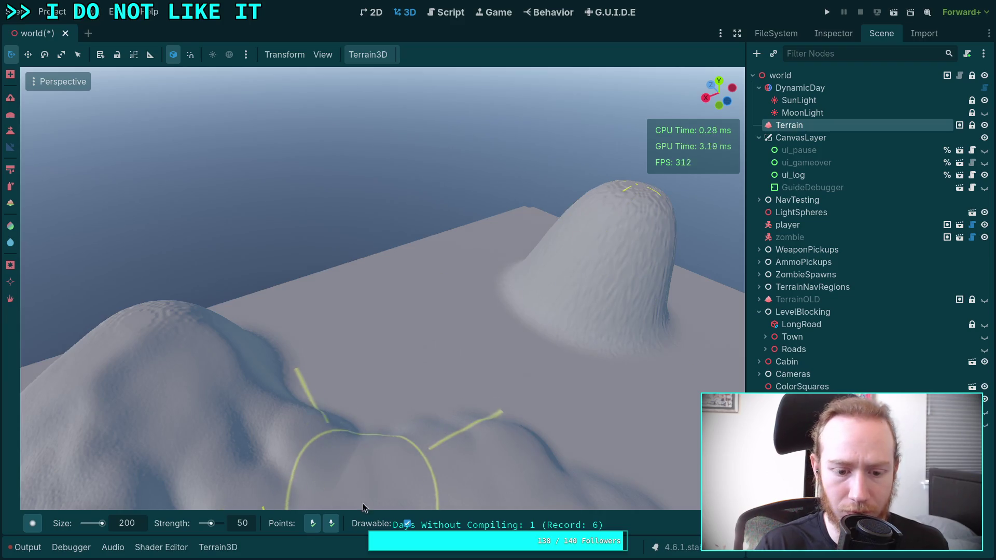
left_click_drag(266, 398, 244, 313)
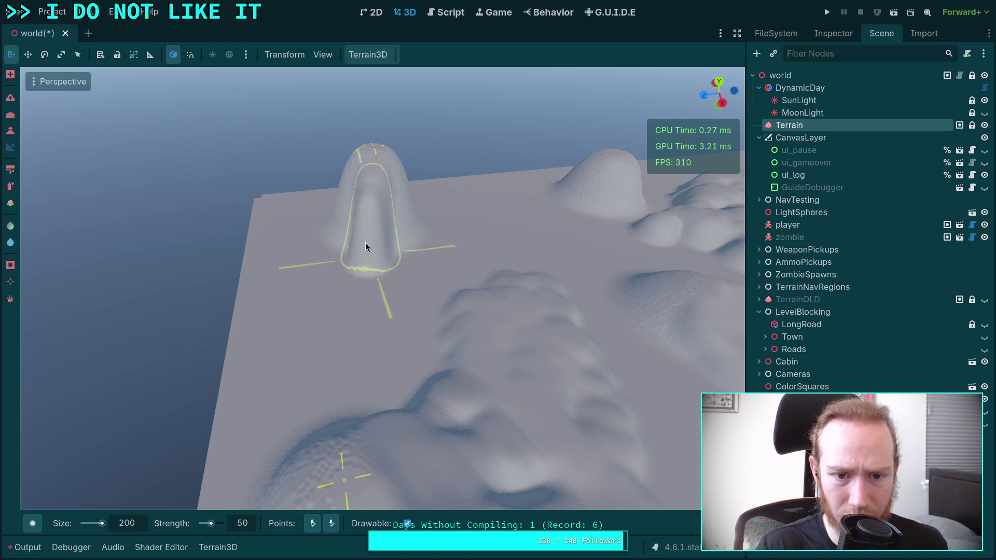
mouse_move(357, 343)
left_mouse_down()
mouse_move(400, 210)
mouse_move(383, 327)
mouse_move(378, 190)
mouse_move(339, 279)
left_mouse_up()
mouse_move(344, 341)
left_mouse_down()
mouse_move(326, 332)
mouse_move(281, 370)
mouse_move(510, 398)
left_mouse_up()
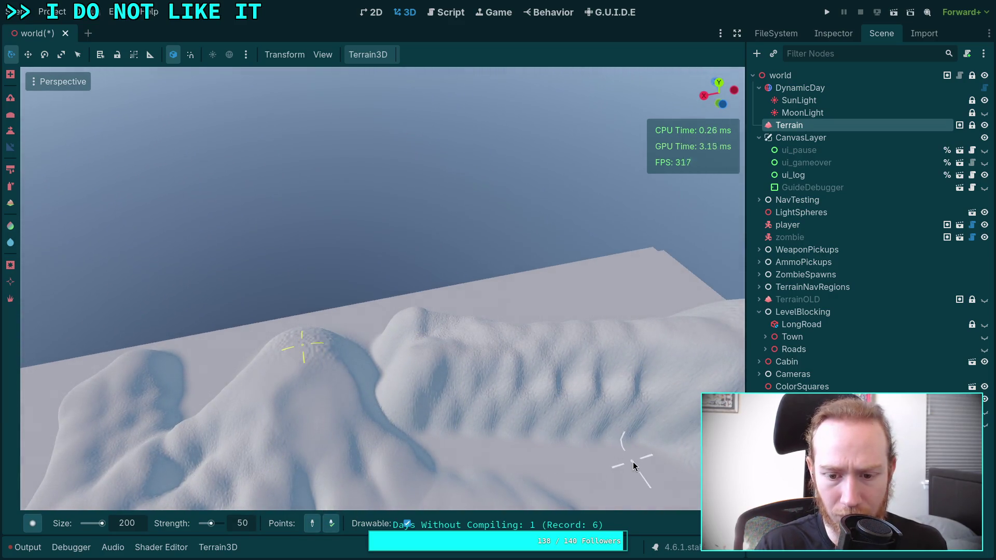
mouse_move(599, 462)
left_mouse_down()
mouse_move(441, 290)
mouse_move(428, 307)
mouse_move(436, 299)
left_mouse_up()
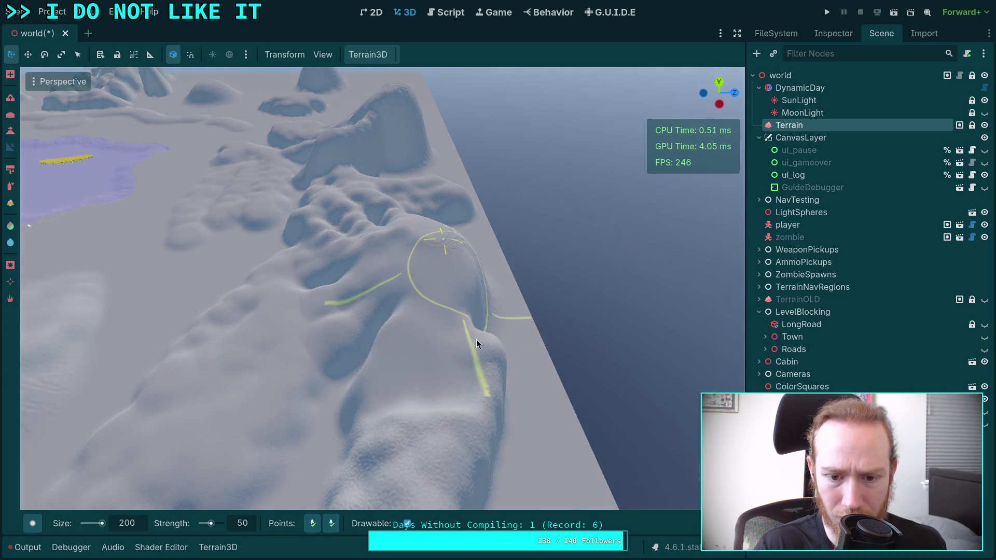
mouse_move(372, 433)
left_mouse_down()
mouse_move(358, 373)
mouse_move(417, 393)
left_mouse_up()
mouse_move(413, 319)
left_mouse_down()
mouse_move(436, 326)
mouse_move(459, 311)
mouse_move(405, 467)
left_mouse_up()
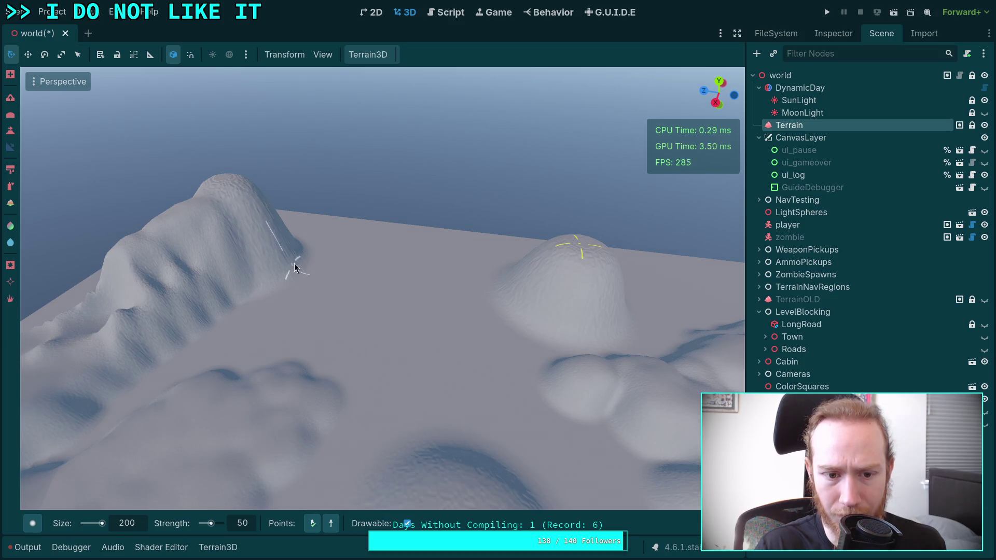
Sculpt bulges and ridges down-left from the mound and a steep ridge from the hilltop.
mouse_move(322, 309)
left_mouse_down()
mouse_move(381, 318)
mouse_move(337, 349)
left_mouse_up()
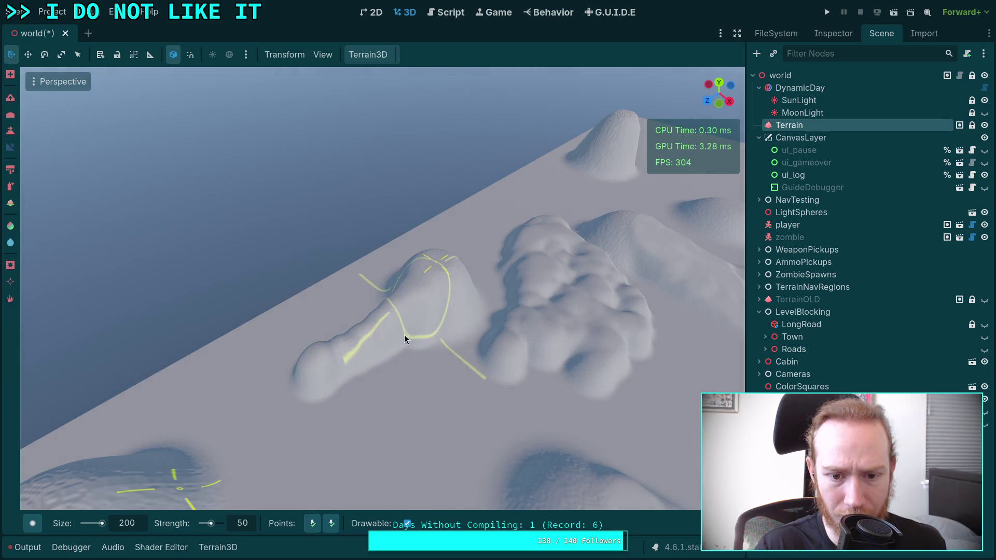
left_click_drag(404, 337, 357, 413)
left_click_drag(419, 266, 319, 351)
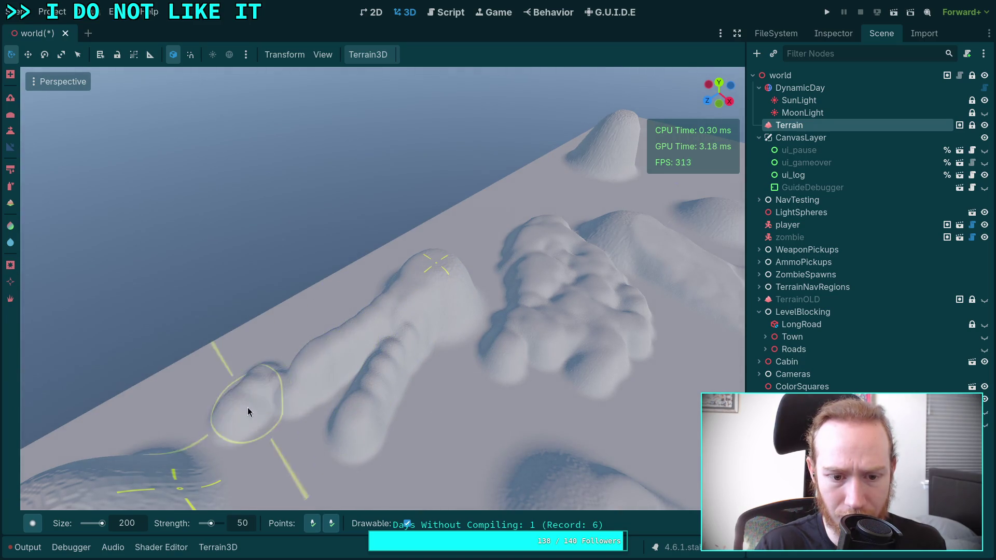
mouse_move(381, 337)
left_mouse_down()
mouse_move(258, 449)
mouse_move(418, 311)
mouse_move(396, 443)
mouse_move(457, 467)
left_mouse_up()
left_click_drag(452, 325, 465, 403)
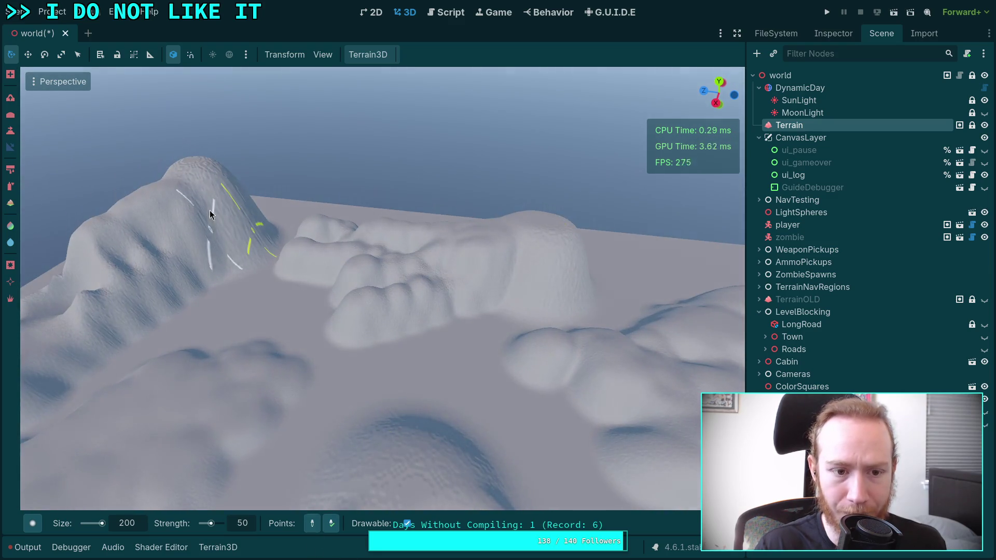
scroll(345, 368, "down", 5)
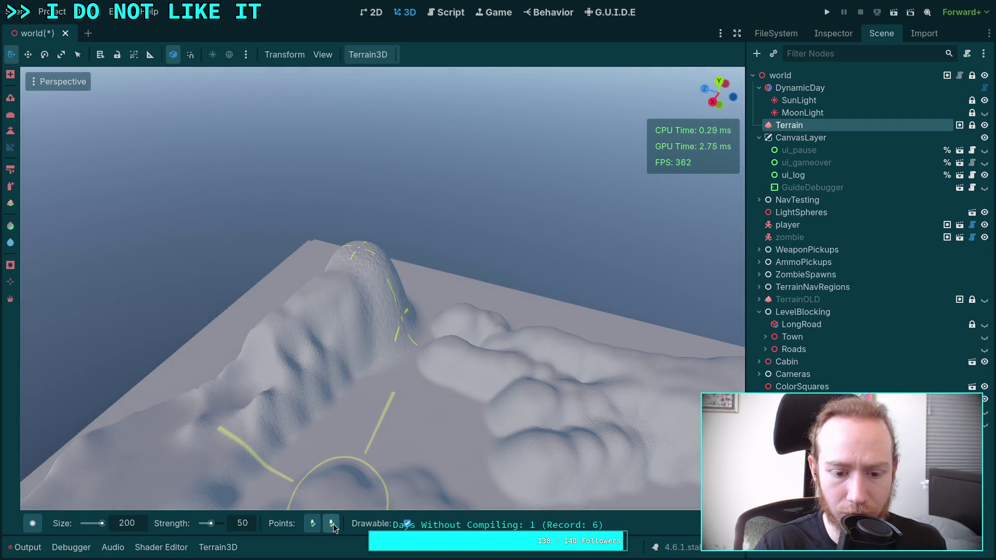
scroll(405, 458, "up", 5)
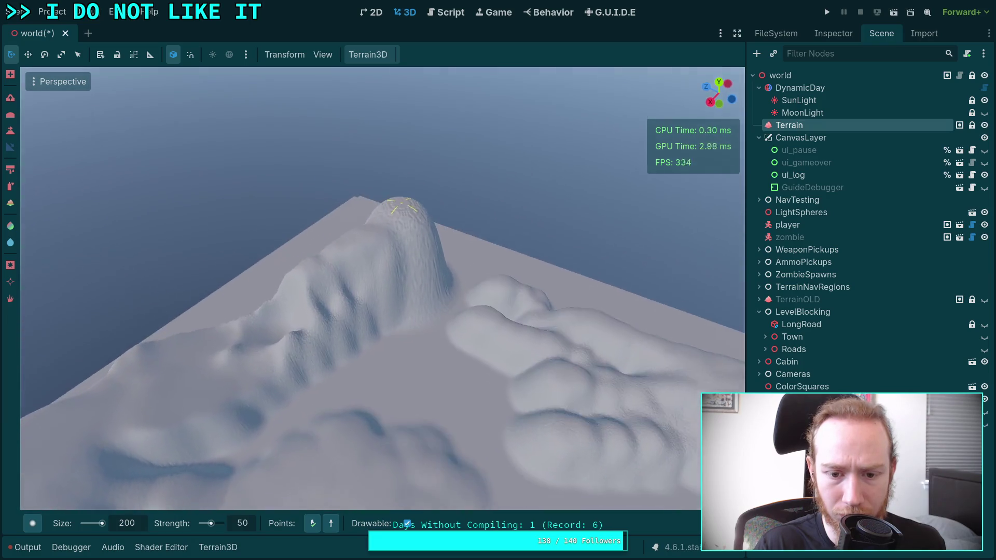
mouse_move(426, 340)
left_mouse_down()
mouse_move(345, 129)
mouse_move(362, 204)
mouse_move(409, 301)
mouse_move(340, 163)
mouse_move(322, 286)
mouse_move(350, 160)
mouse_move(367, 320)
mouse_move(316, 179)
left_mouse_up()
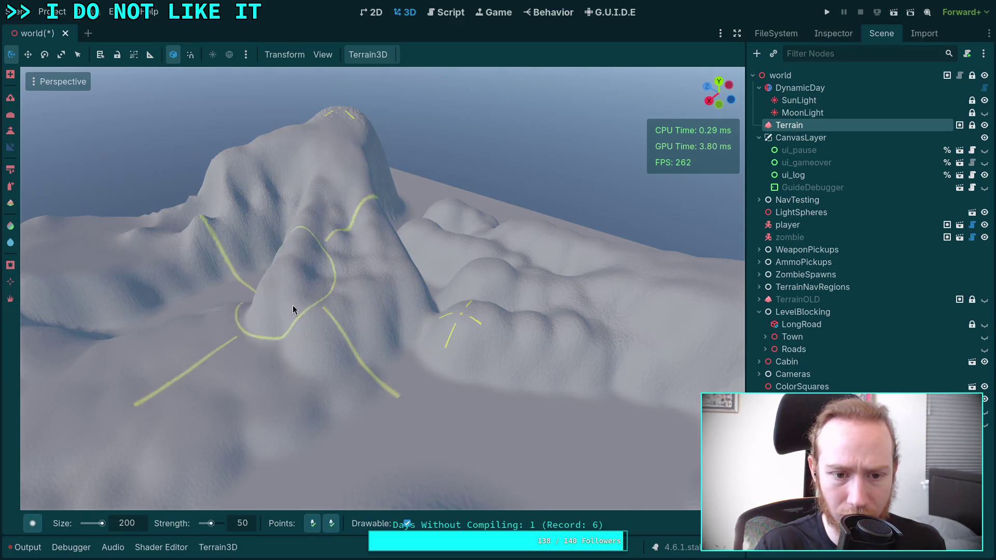
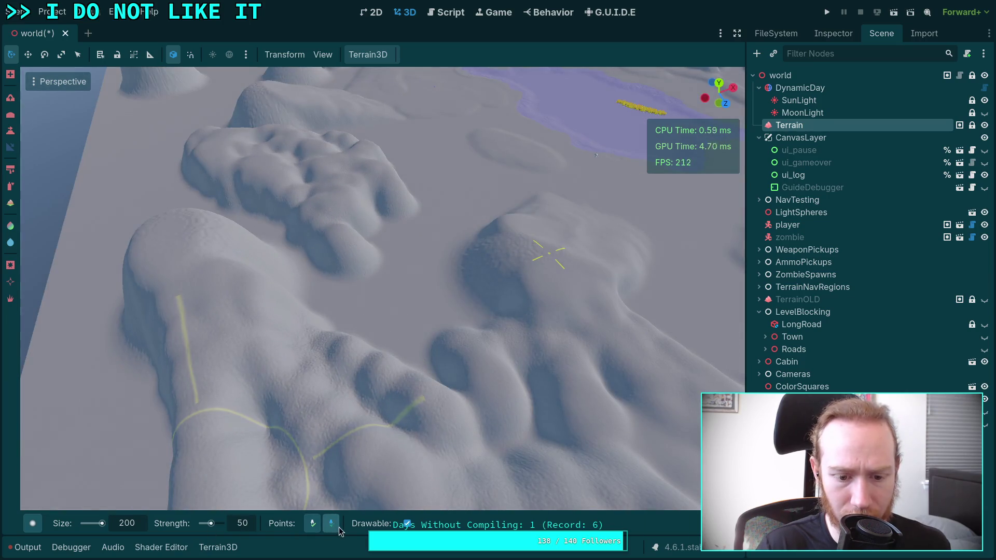
Toggle the brush direction and back, then raise a ridge across the middle of the terrain.
left_click(313, 525)
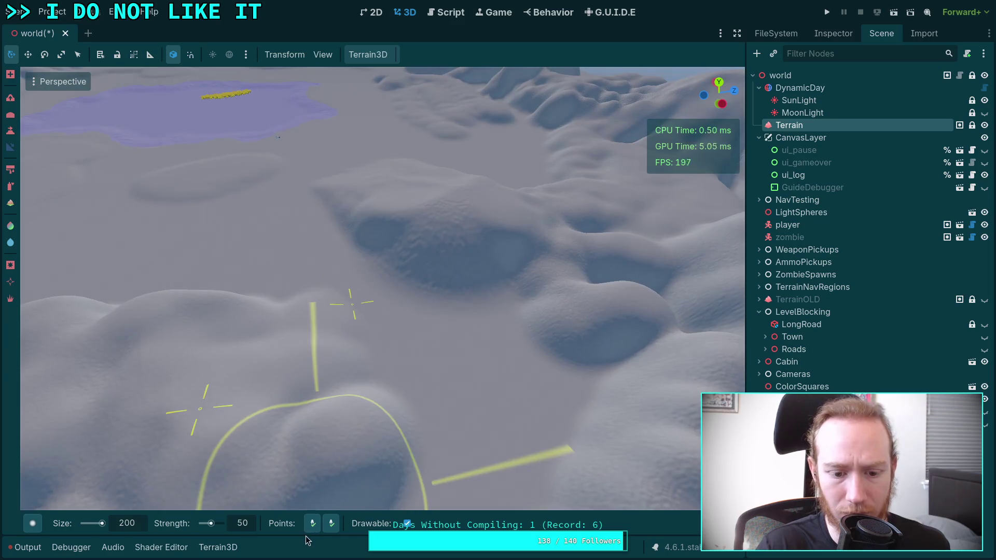
left_click(312, 529)
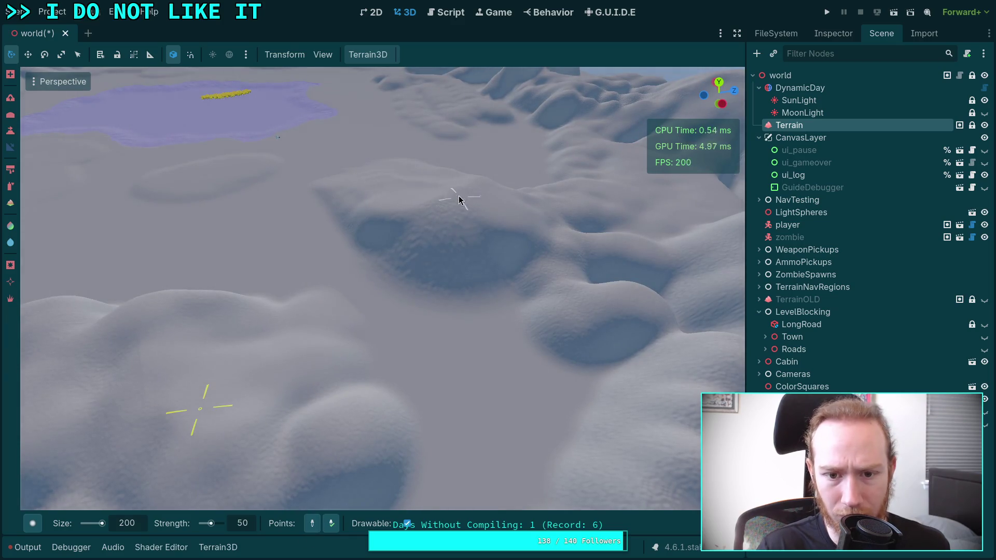
mouse_move(419, 345)
left_mouse_down()
mouse_move(442, 229)
mouse_move(363, 307)
mouse_move(416, 305)
mouse_move(394, 296)
left_mouse_up()
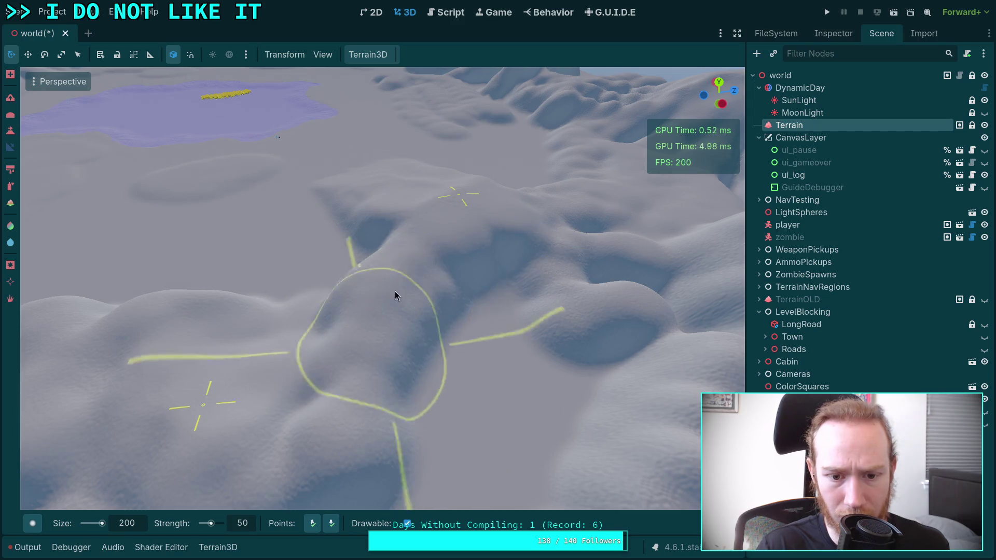
right_click(440, 341)
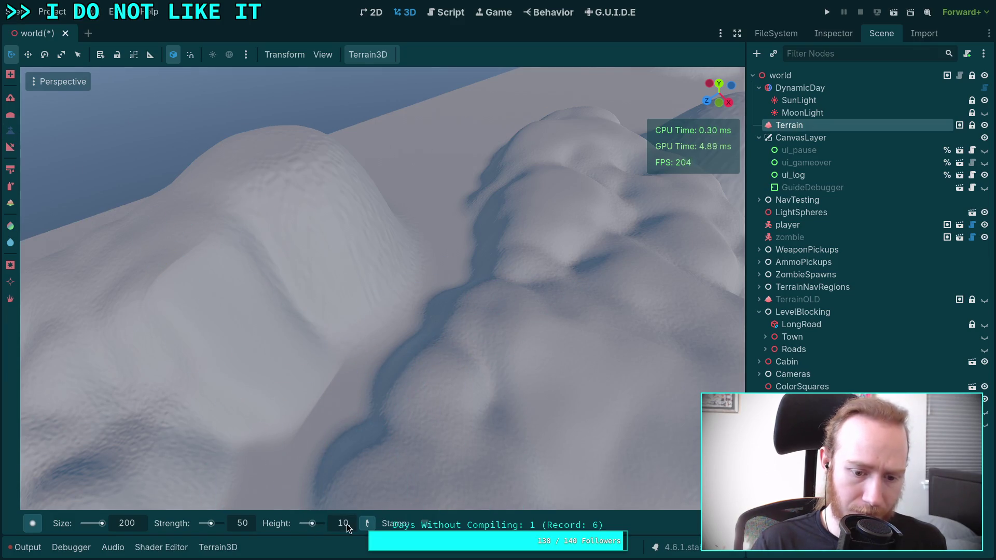
Enter 30 as the leveling height, then orbit toward the horizon and water.
type("30")
key("Return")
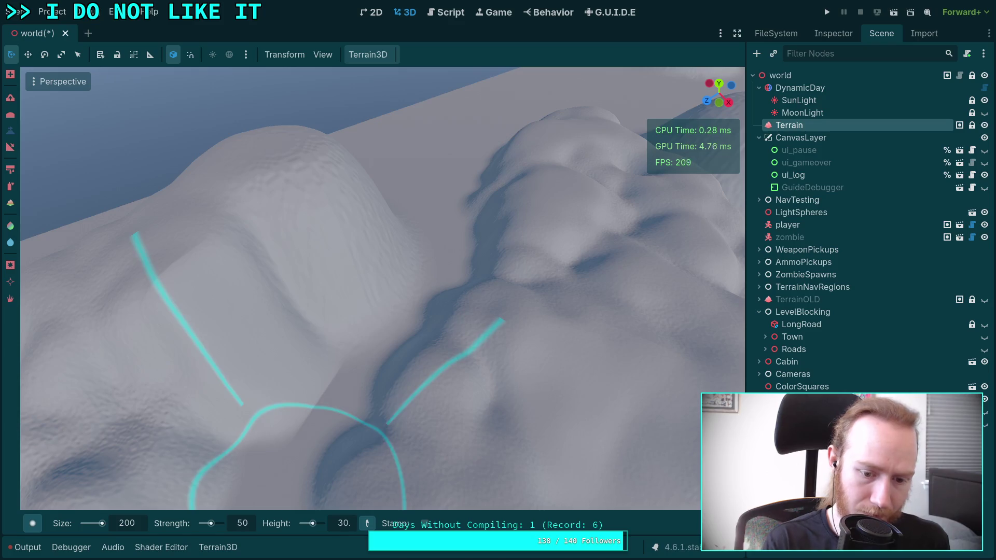
left_click_drag(335, 404, 453, 225)
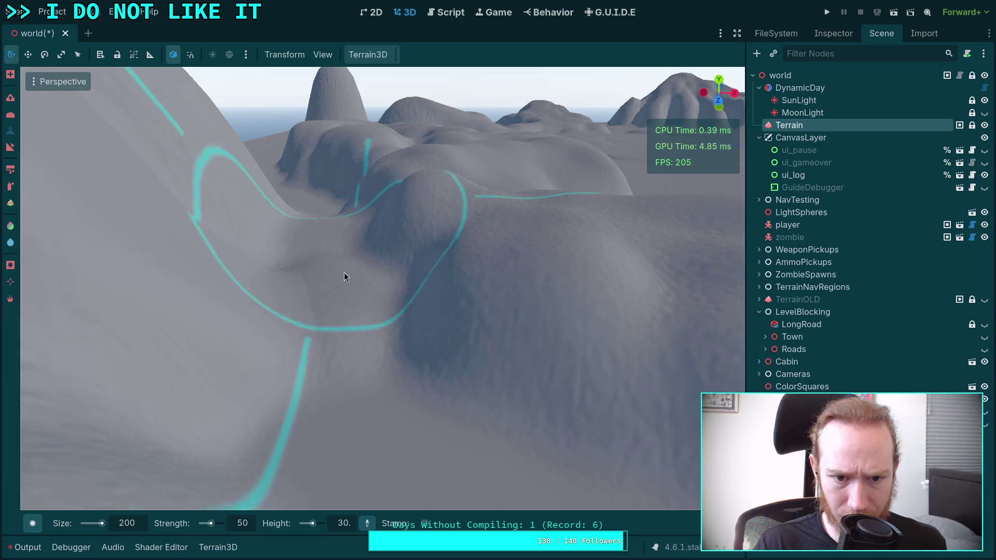
left_click_drag(345, 276, 509, 276)
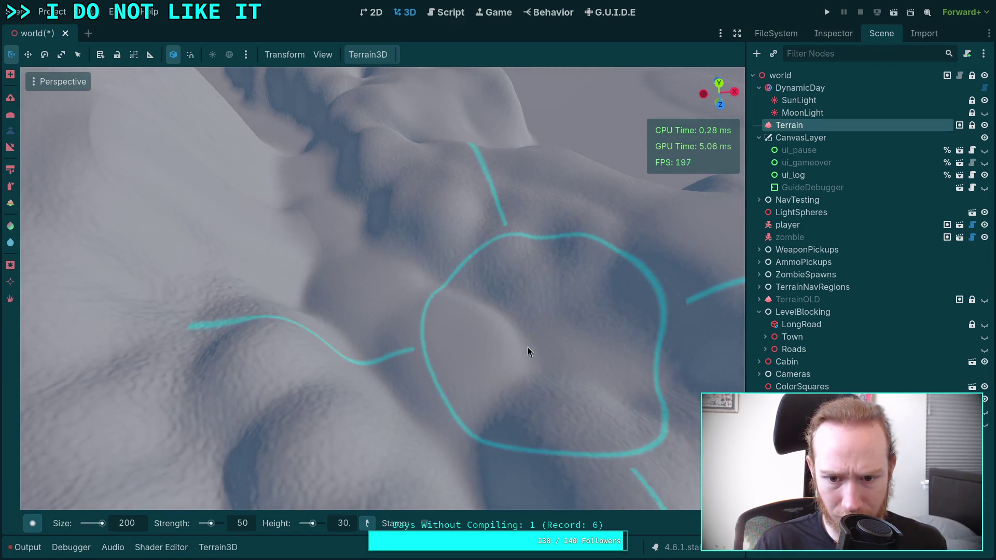
mouse_move(458, 426)
left_mouse_down()
mouse_move(457, 113)
mouse_move(470, 493)
left_mouse_up()
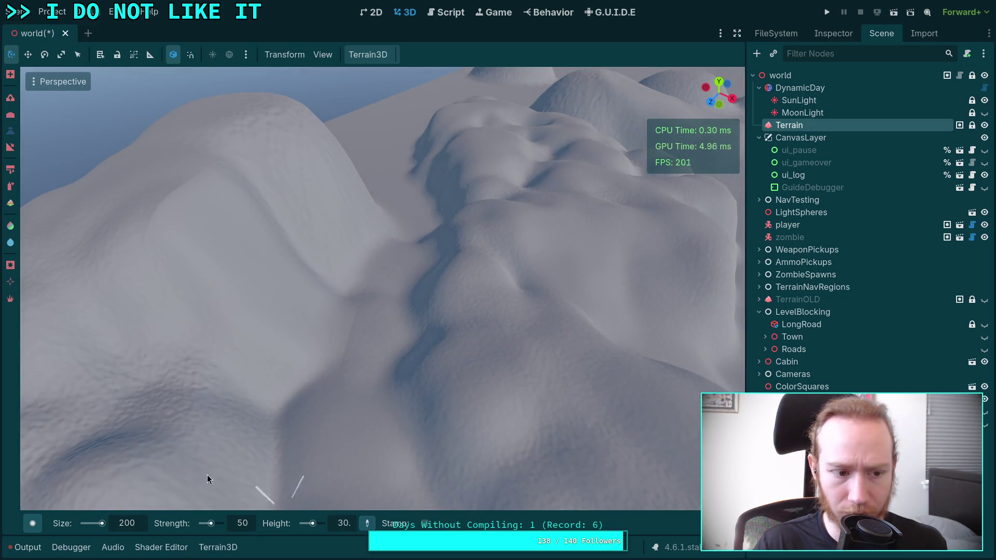
Select the raise/lower sculpt brush and orbit around the ridges and a hill.
left_click(11, 149)
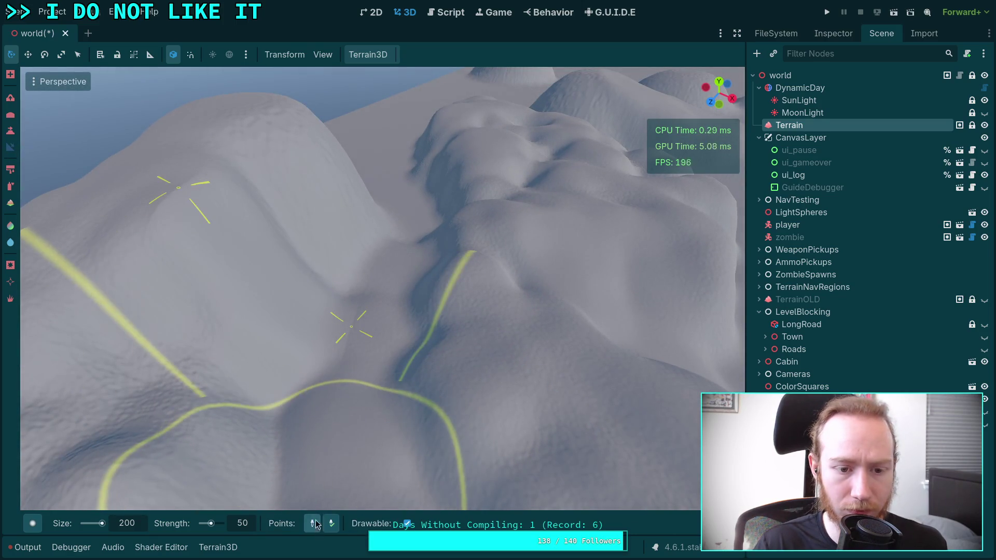
left_click_drag(325, 424, 551, 193)
left_click_drag(471, 273, 434, 271)
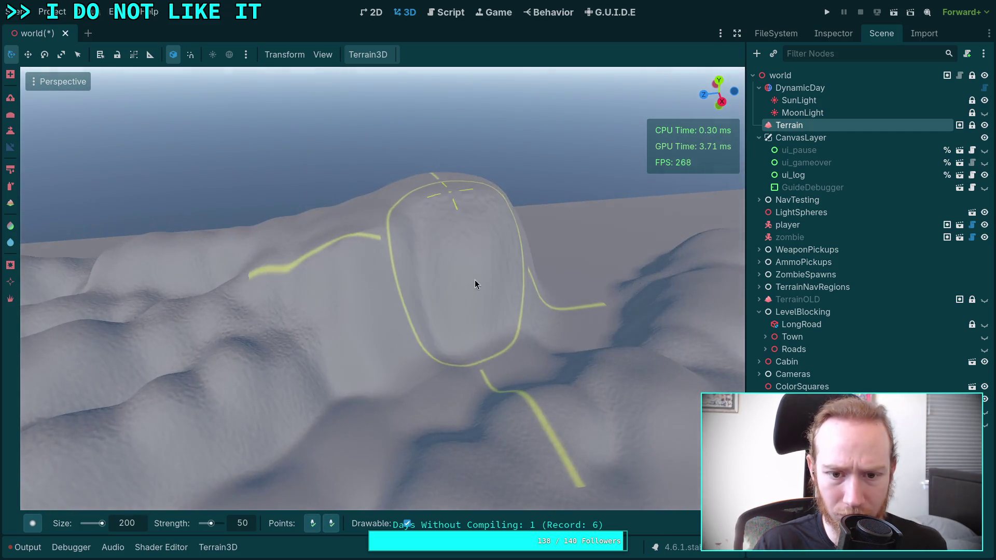
mouse_move(416, 313)
left_mouse_down()
mouse_move(493, 275)
mouse_move(437, 199)
left_mouse_up()
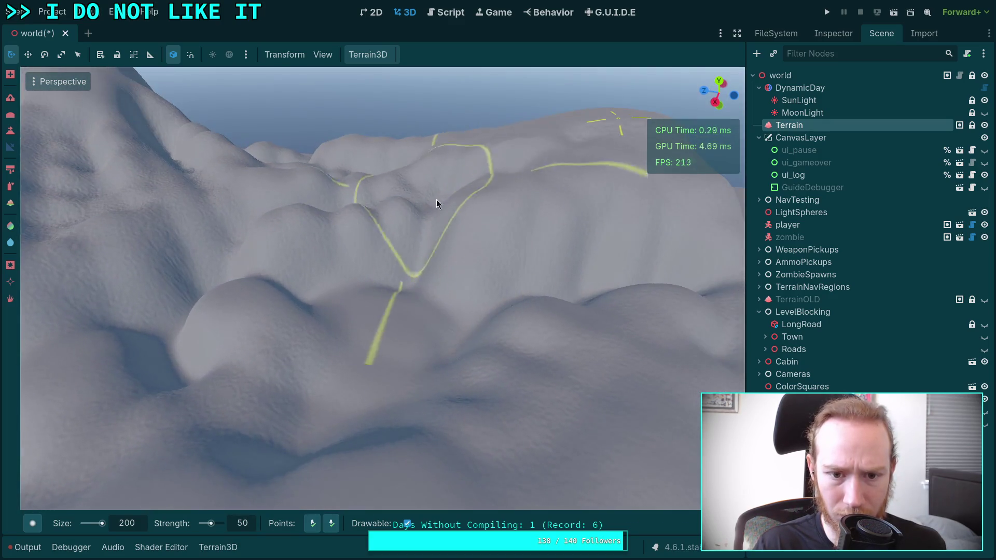
left_click_drag(378, 294, 363, 291)
left_click_drag(352, 475, 352, 475)
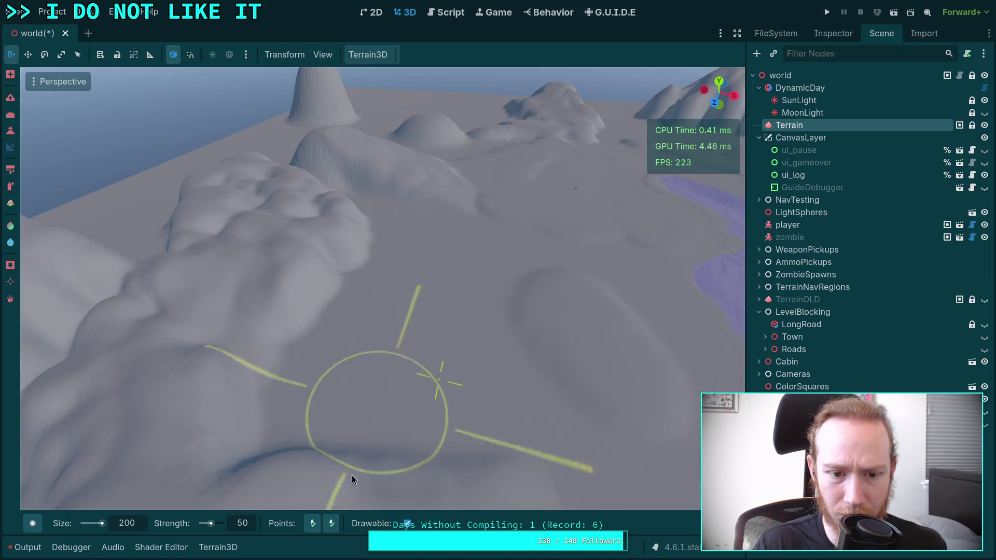
Flip the brush's sculpting direction and back, then swing the view toward the tall hill.
key("ctrl")
left_click(284, 245, "ctrl")
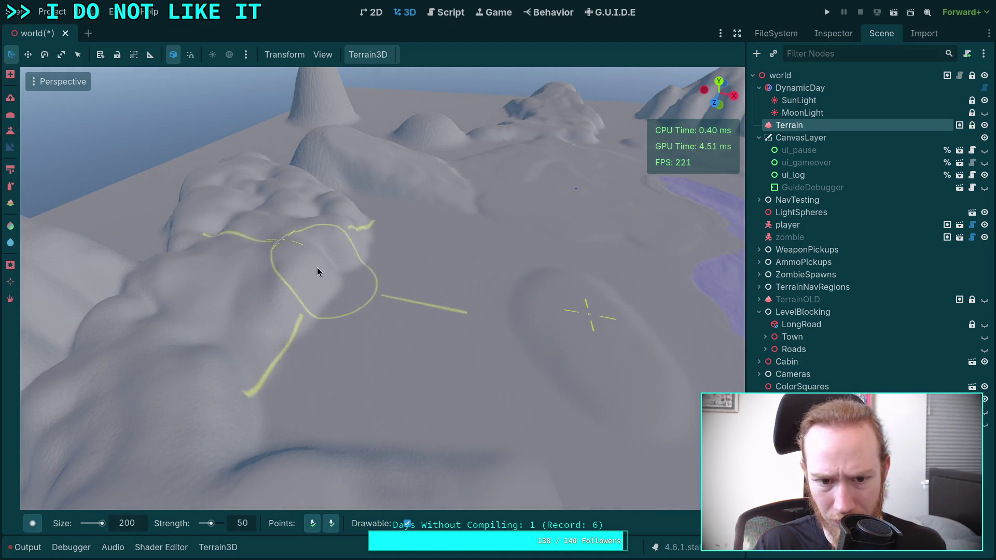
mouse_move(396, 289)
left_mouse_down()
mouse_move(544, 371)
mouse_move(498, 280)
mouse_move(454, 283)
left_mouse_up()
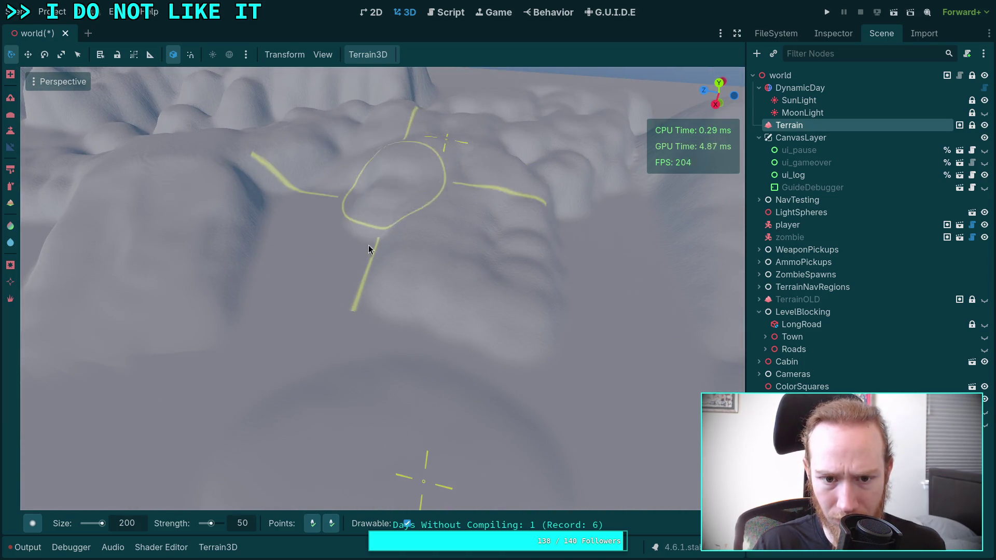
scroll(368, 245, "up", 3)
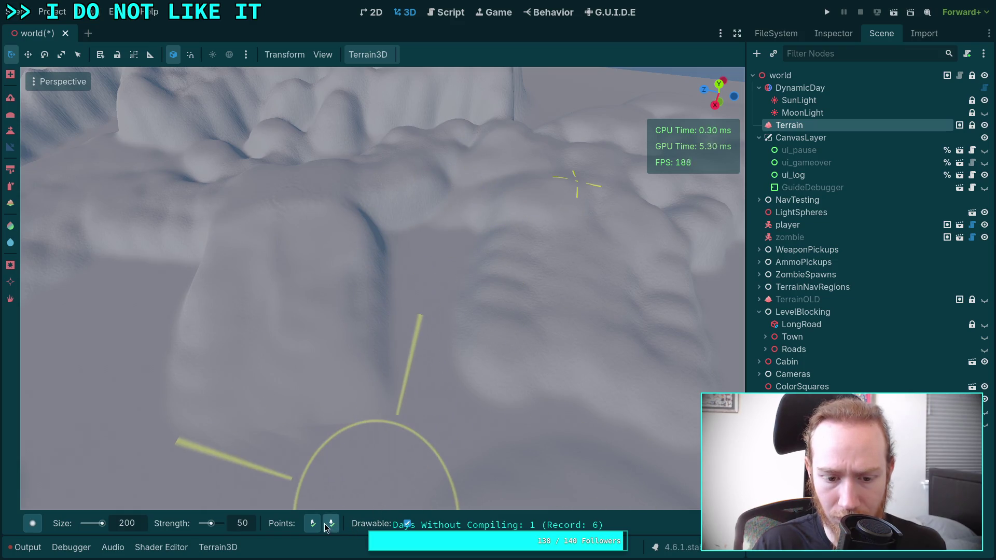
left_click(328, 525)
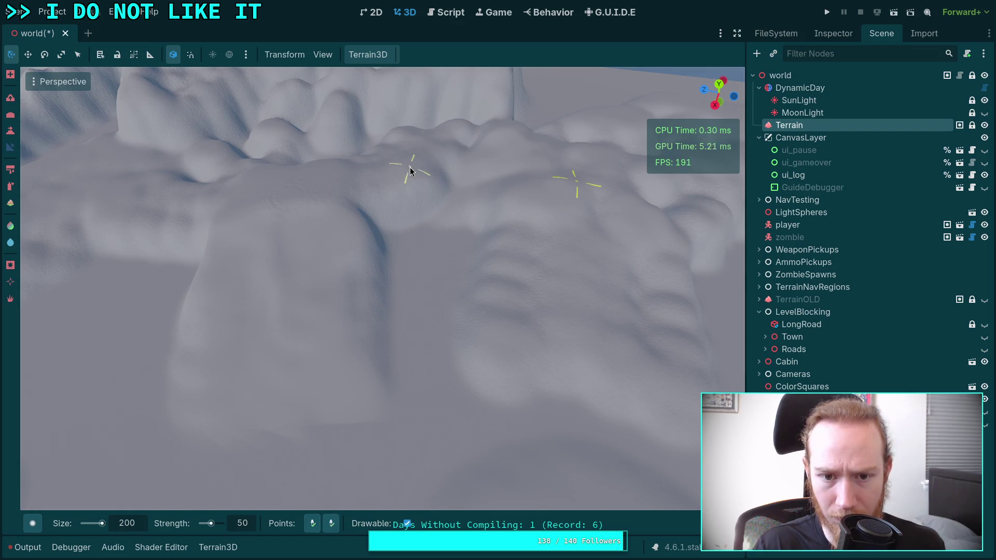
left_click_drag(361, 350, 390, 326)
mouse_move(449, 313)
left_mouse_down()
mouse_move(456, 483)
mouse_move(413, 207)
left_mouse_up()
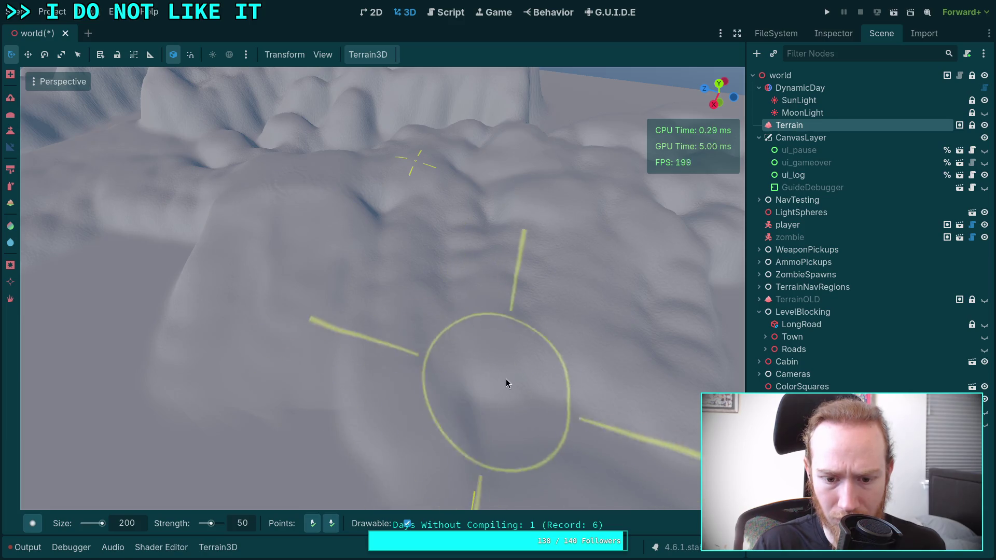
scroll(389, 267, "down", 3)
mouse_move(358, 274)
left_mouse_down()
mouse_move(401, 289)
mouse_move(404, 321)
mouse_move(313, 313)
left_mouse_up()
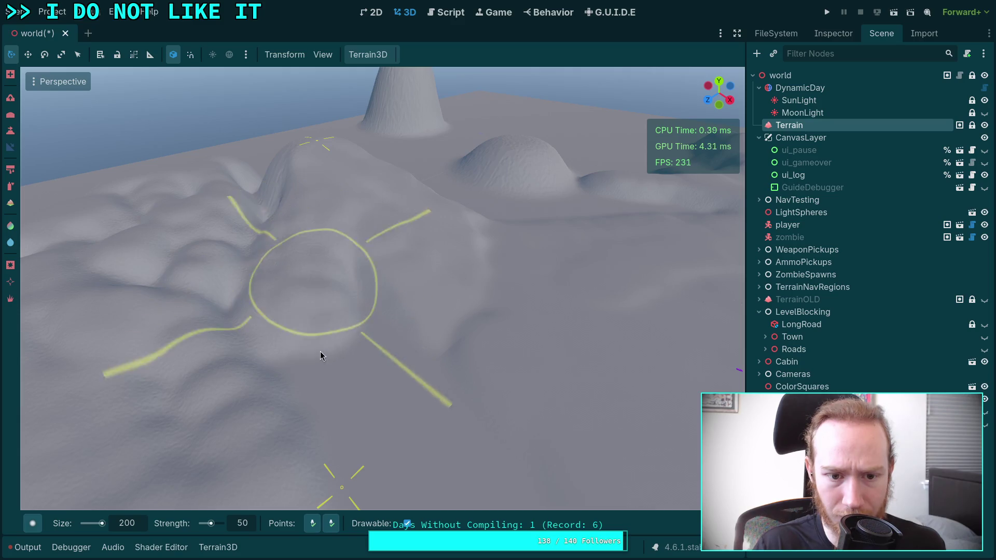
mouse_move(288, 377)
left_mouse_down()
mouse_move(399, 423)
mouse_move(363, 394)
mouse_move(296, 543)
left_mouse_up()
left_click_drag(318, 449, 363, 250)
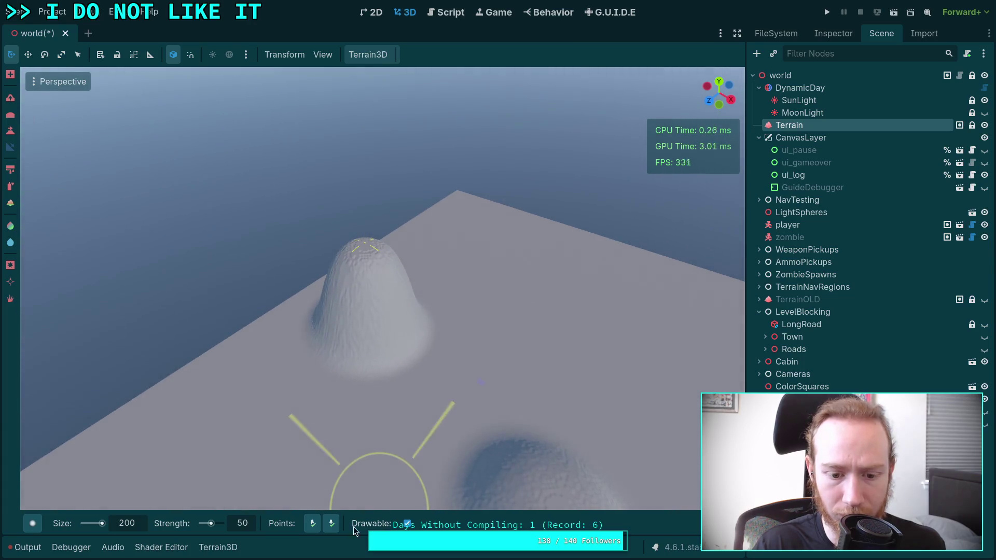
Sculpt a groove down the bell hill's front face and orbit to check it.
mouse_move(341, 525)
left_mouse_down()
mouse_move(389, 240)
mouse_move(415, 371)
left_mouse_up()
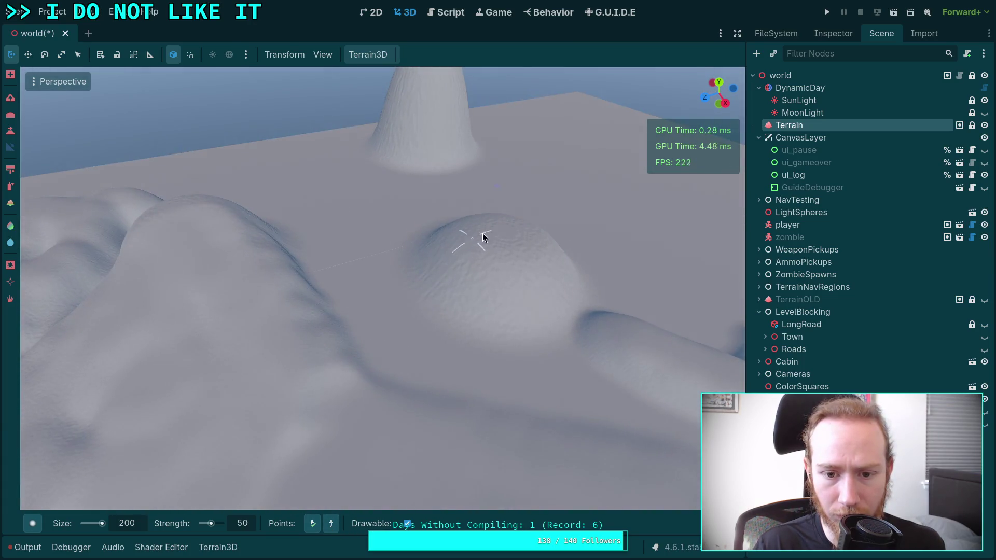
left_click_drag(500, 239, 416, 370)
left_click_drag(301, 209, 334, 301)
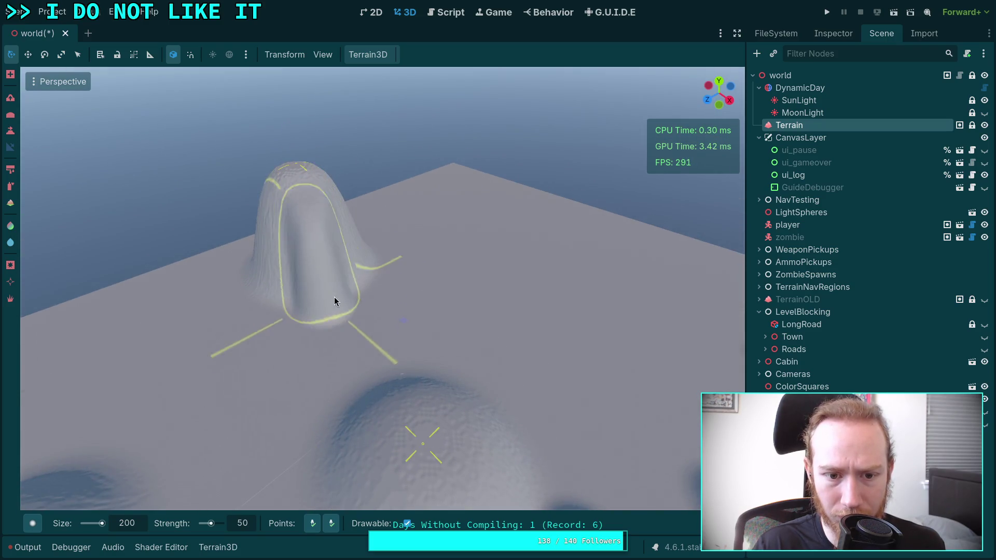
left_click_drag(399, 425, 244, 400)
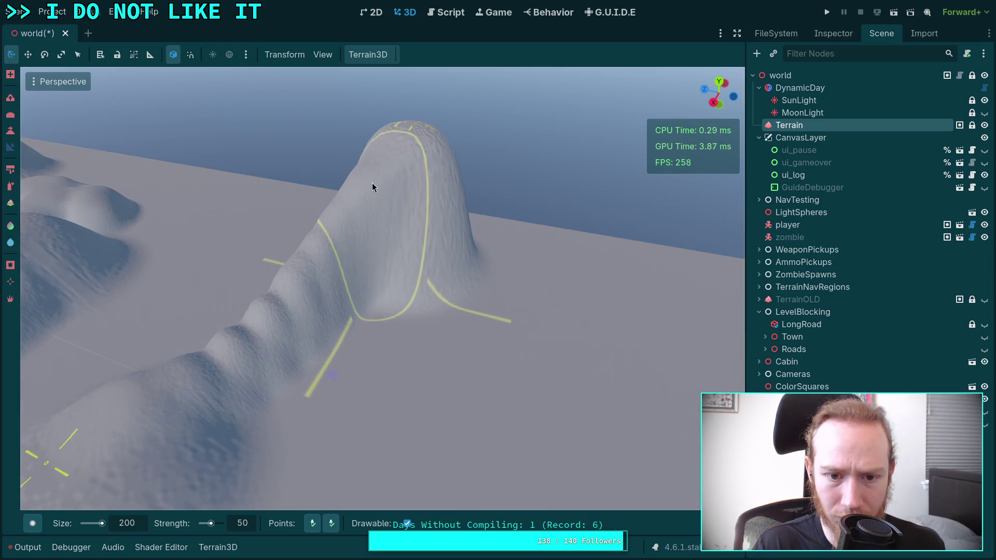
scroll(269, 385, "up", 5)
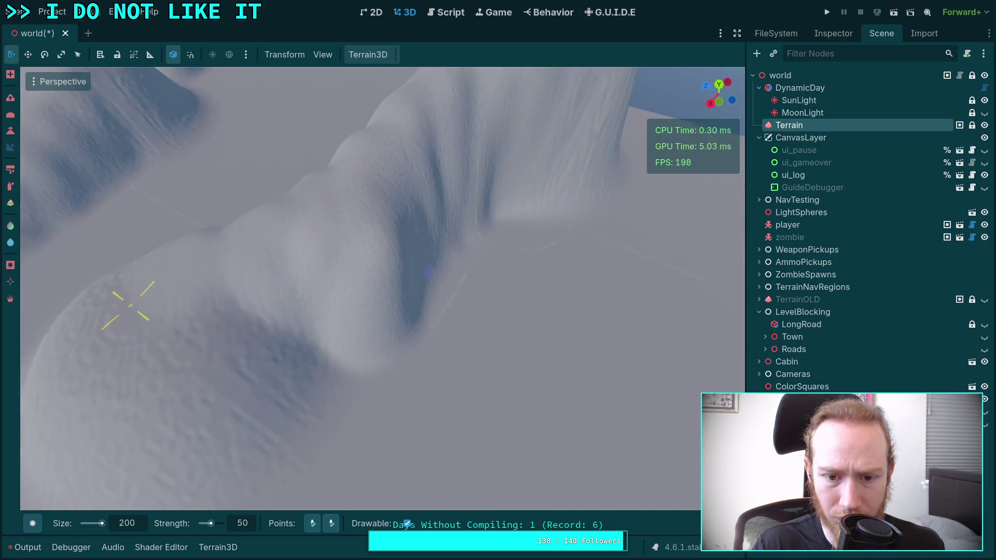
scroll(318, 356, "down", 5)
Orbit and zoom around the ridge to inspect the lumpy hills from several angles.
left_click_drag(318, 356, 401, 268)
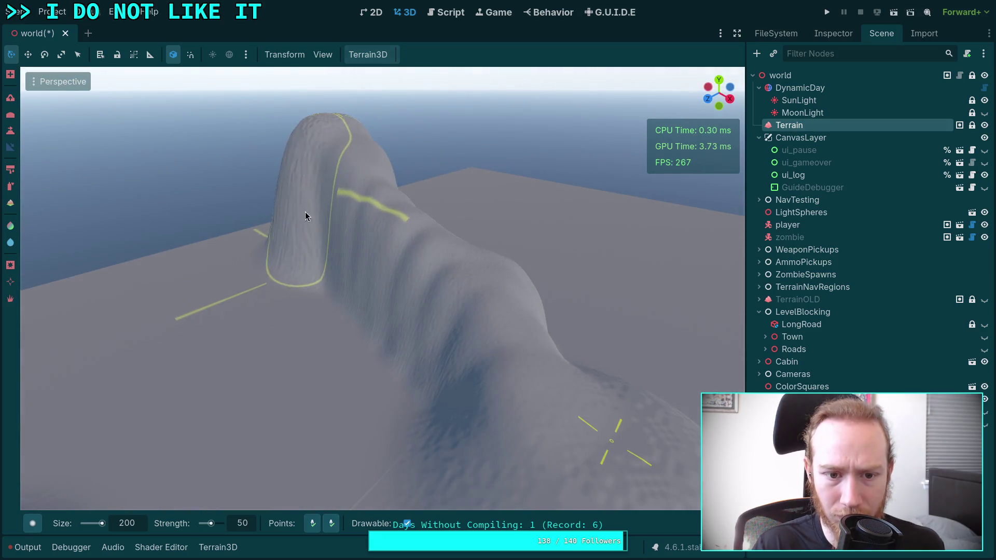
mouse_move(305, 211)
left_mouse_down()
mouse_move(377, 389)
mouse_move(337, 312)
left_mouse_up()
scroll(320, 234, "up", 5)
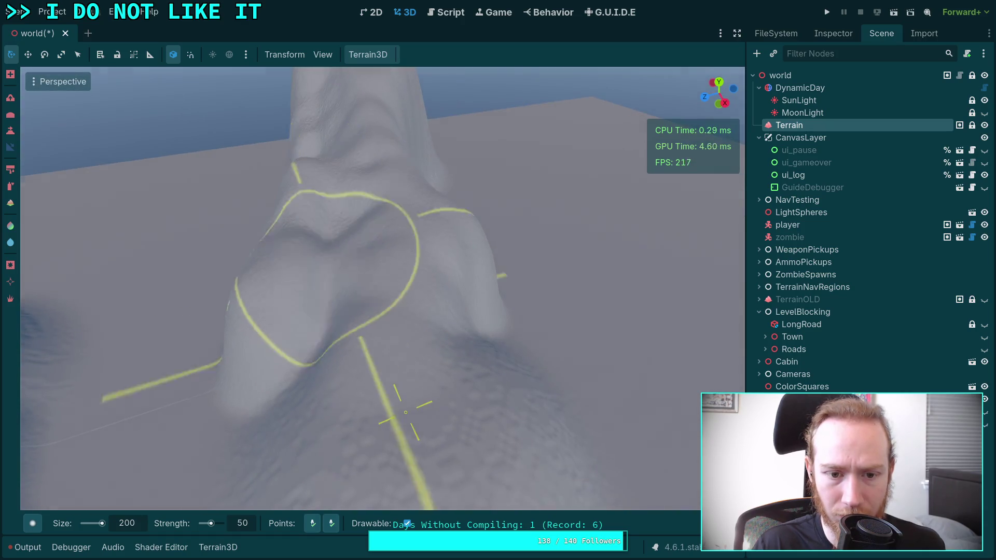
scroll(406, 413, "down", 5)
left_click_drag(523, 423, 319, 475)
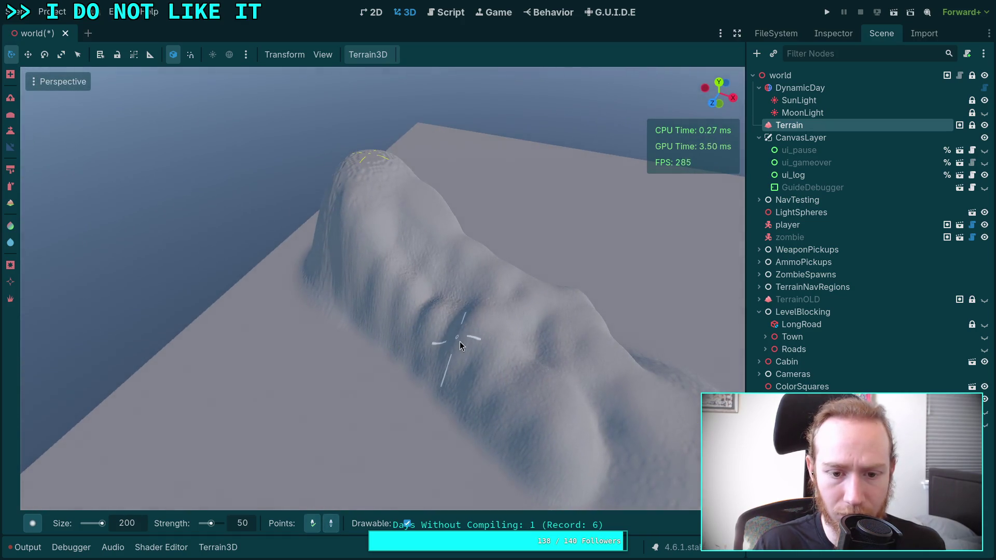
scroll(460, 342, "up", 5)
left_click_drag(460, 342, 469, 333)
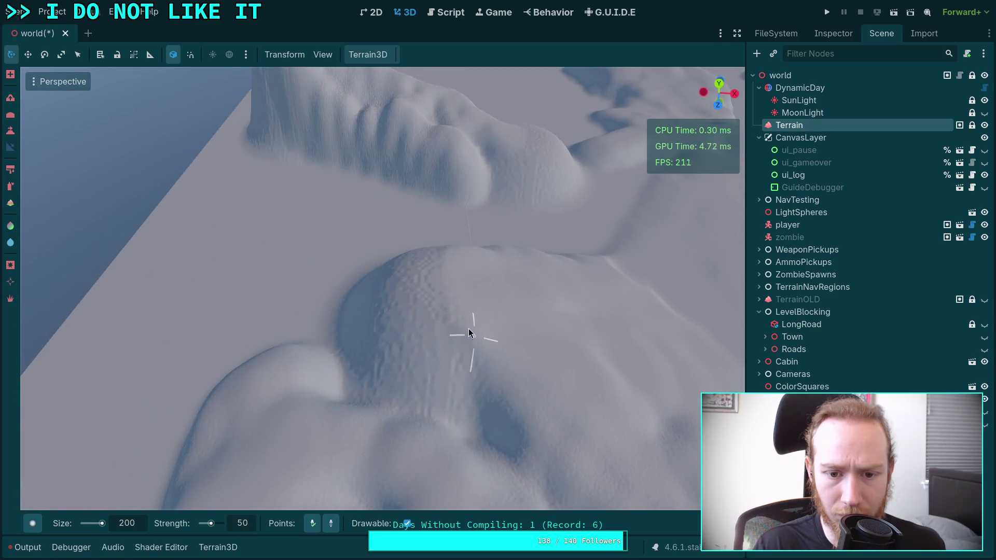
scroll(480, 224, "down", 5)
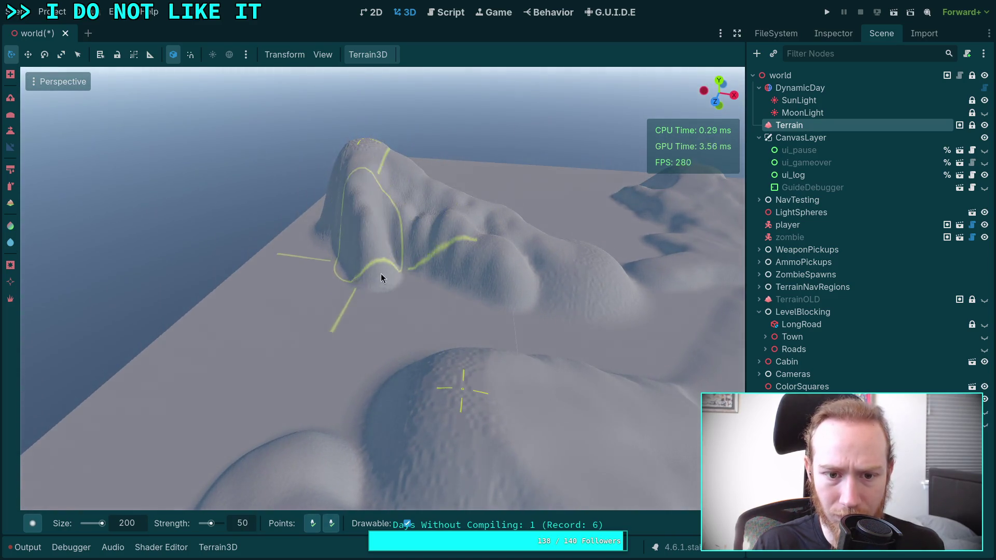
left_click_drag(411, 400, 345, 360)
left_click_drag(393, 397, 343, 466)
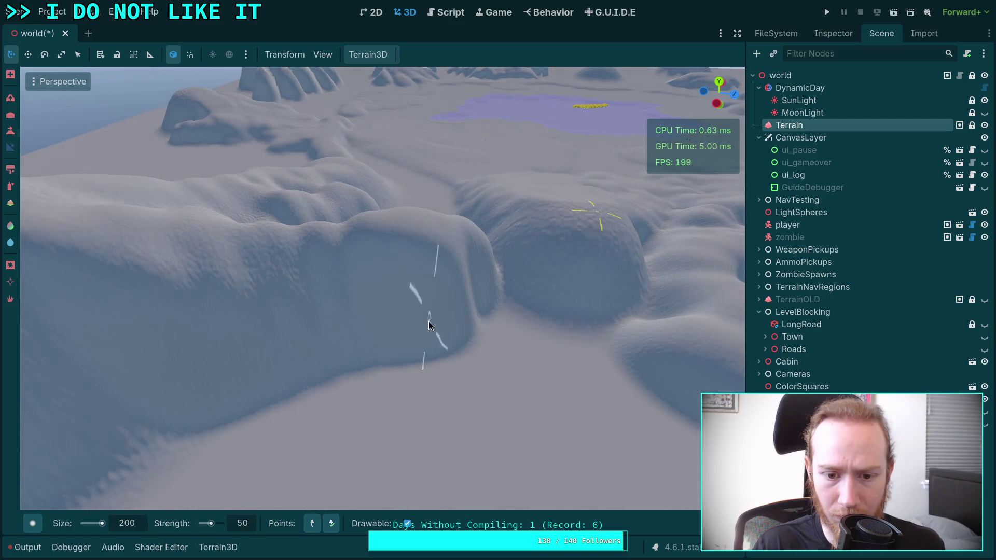
mouse_move(510, 260)
left_mouse_down()
mouse_move(425, 342)
mouse_move(453, 285)
left_mouse_up()
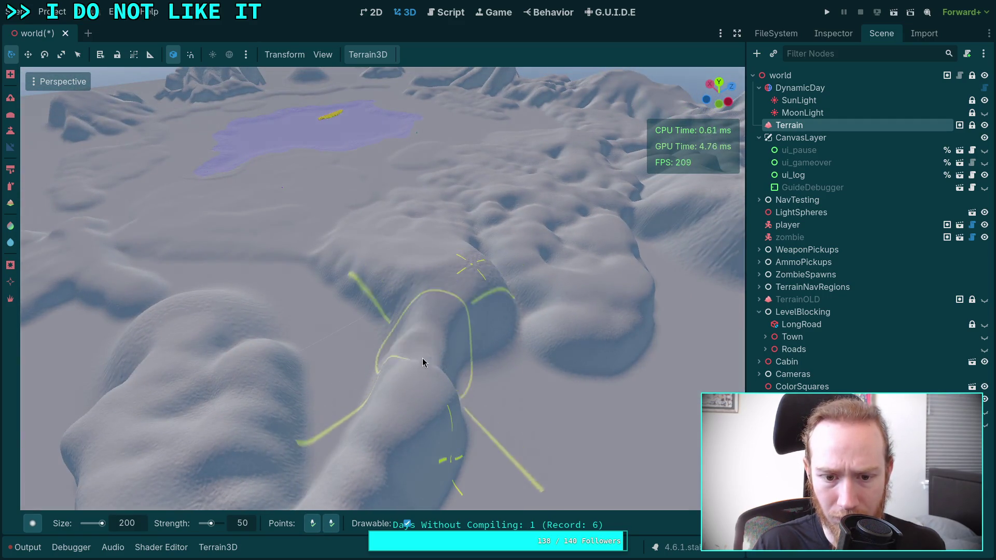
mouse_move(457, 409)
left_mouse_down()
mouse_move(312, 332)
mouse_move(344, 377)
mouse_move(400, 367)
mouse_move(387, 350)
mouse_move(405, 363)
left_mouse_up()
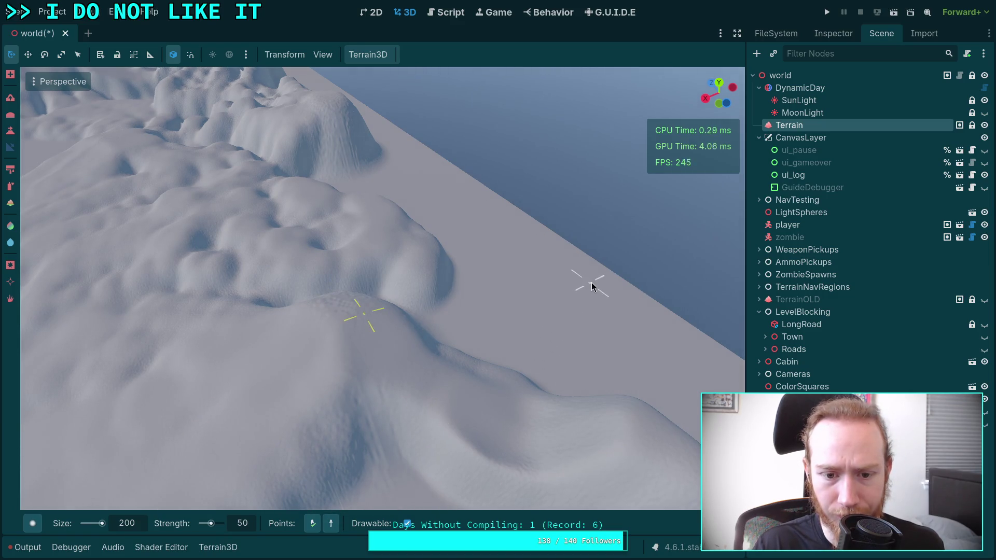
Reshape the bumps in the foreground terrain and move in toward the hill.
mouse_move(602, 280)
left_mouse_down()
mouse_move(596, 338)
mouse_move(413, 291)
left_mouse_up()
mouse_move(392, 487)
left_mouse_down()
mouse_move(351, 226)
mouse_move(322, 410)
mouse_move(400, 216)
mouse_move(420, 432)
mouse_move(271, 250)
mouse_move(169, 414)
mouse_move(324, 160)
mouse_move(400, 166)
mouse_move(356, 363)
mouse_move(363, 259)
left_mouse_up()
mouse_move(260, 318)
left_mouse_down()
mouse_move(384, 255)
mouse_move(378, 438)
mouse_move(456, 271)
mouse_move(468, 357)
mouse_move(476, 279)
left_mouse_up()
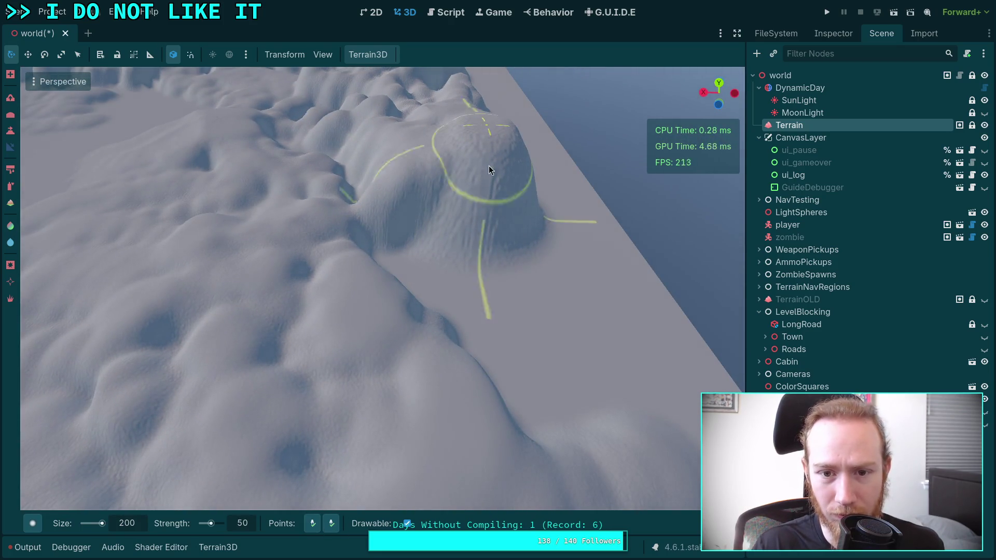
mouse_move(349, 459)
left_mouse_down()
mouse_move(388, 328)
mouse_move(469, 332)
mouse_move(376, 281)
left_mouse_up()
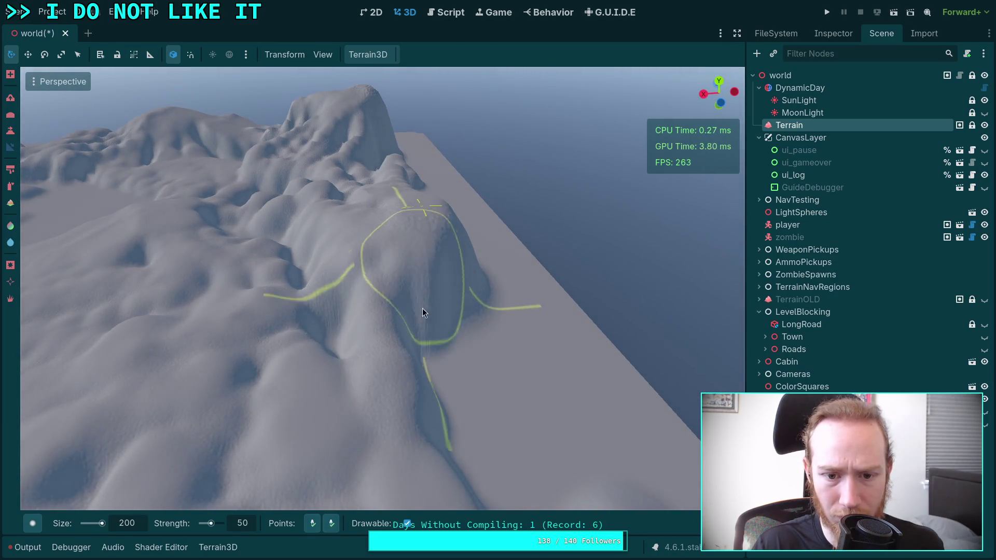
left_click_drag(462, 417, 493, 273)
mouse_move(428, 201)
left_mouse_down()
mouse_move(423, 363)
mouse_move(360, 382)
mouse_move(445, 151)
mouse_move(477, 409)
mouse_move(258, 434)
mouse_move(287, 391)
left_mouse_up()
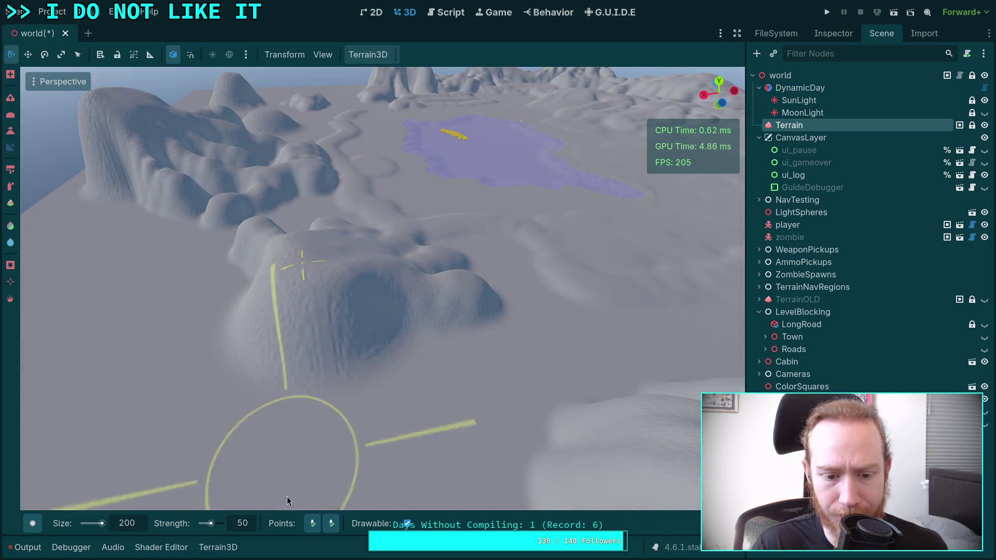
Raise the mound into a long ridge and view it against the sky.
left_click_drag(552, 238, 552, 238)
left_click_drag(407, 342, 365, 314)
mouse_move(352, 269)
left_mouse_down()
mouse_move(366, 336)
mouse_move(402, 318)
mouse_move(364, 428)
left_mouse_up()
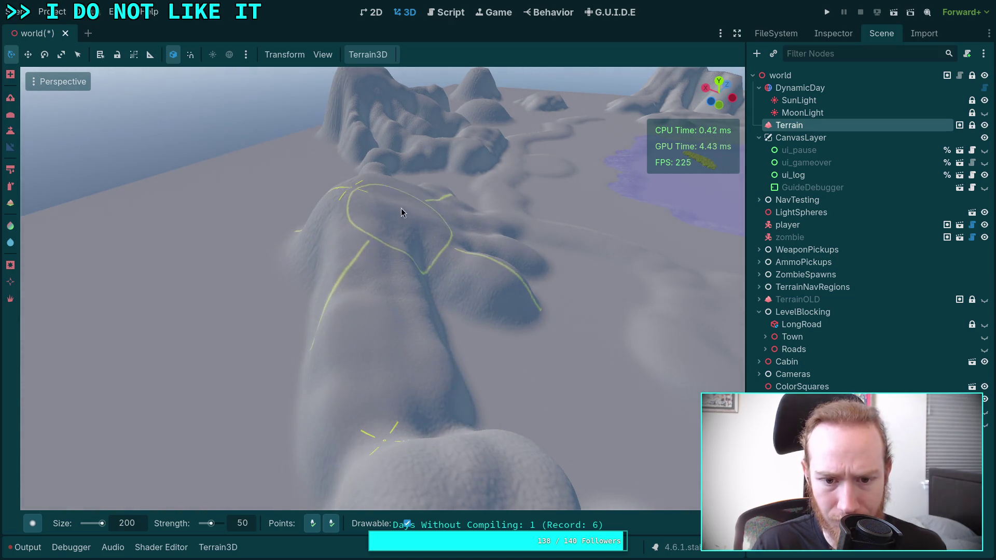
left_click_drag(453, 403, 453, 404)
left_click_drag(574, 370, 573, 371)
left_click_drag(324, 440, 342, 370)
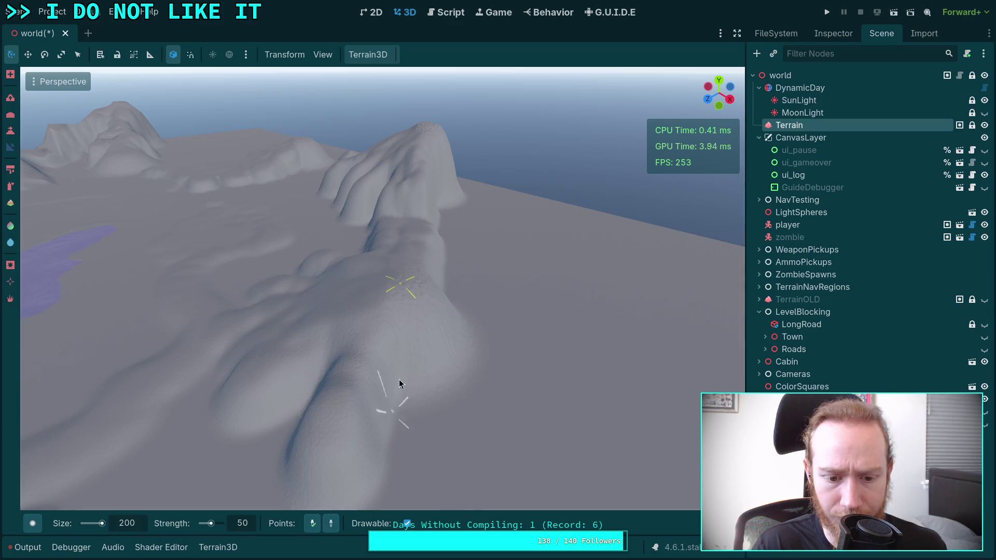
Carve a deep channel down the middle slope and look over the mounds from above.
left_click_drag(399, 380, 389, 376)
left_click_drag(246, 330, 390, 252)
mouse_move(384, 310)
left_mouse_down()
mouse_move(413, 311)
mouse_move(403, 474)
mouse_move(434, 248)
mouse_move(462, 406)
mouse_move(441, 322)
left_mouse_up()
mouse_move(420, 260)
left_mouse_down()
mouse_move(380, 358)
mouse_move(267, 366)
mouse_move(197, 234)
mouse_move(324, 546)
left_mouse_up()
left_click_drag(351, 448, 336, 287)
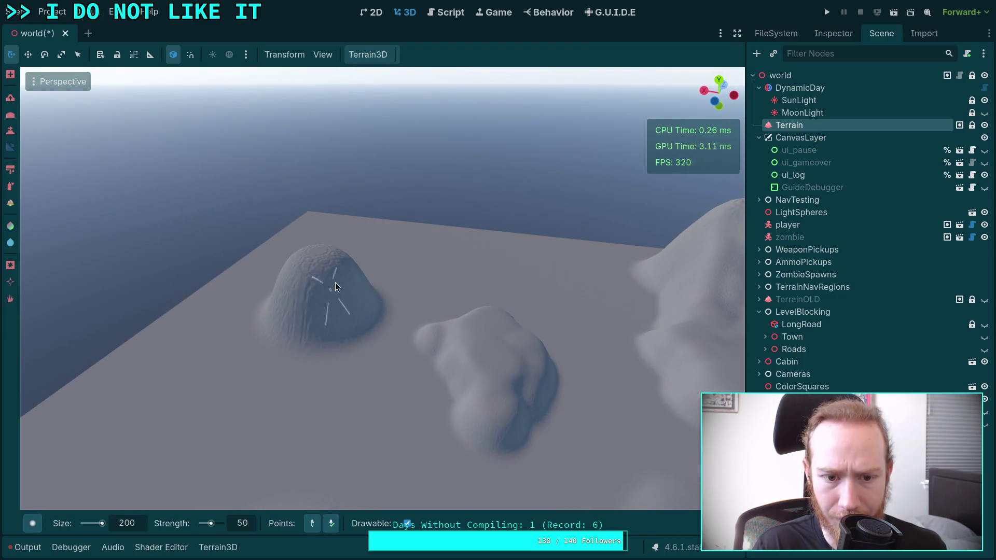
mouse_move(335, 529)
left_mouse_down()
mouse_move(282, 447)
mouse_move(454, 315)
mouse_move(394, 222)
mouse_move(441, 223)
mouse_move(467, 238)
mouse_move(539, 457)
mouse_move(482, 271)
left_mouse_up()
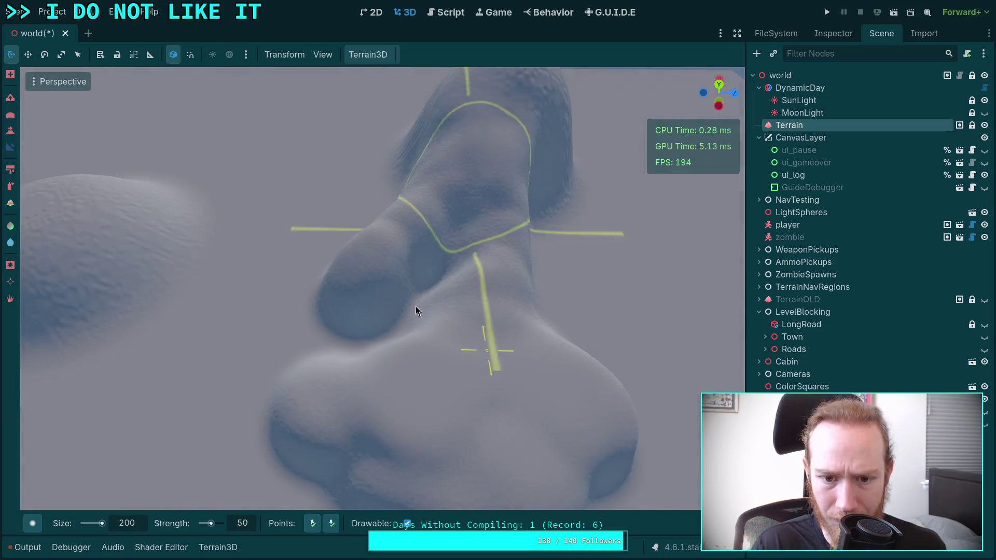
Reshape the terrain and the nearby mound with two raise strokes.
left_click_drag(576, 284, 544, 166)
mouse_move(542, 201)
left_mouse_down()
mouse_move(546, 233)
mouse_move(519, 311)
left_mouse_up()
mouse_move(470, 393)
left_mouse_down()
mouse_move(363, 415)
mouse_move(345, 441)
left_mouse_up()
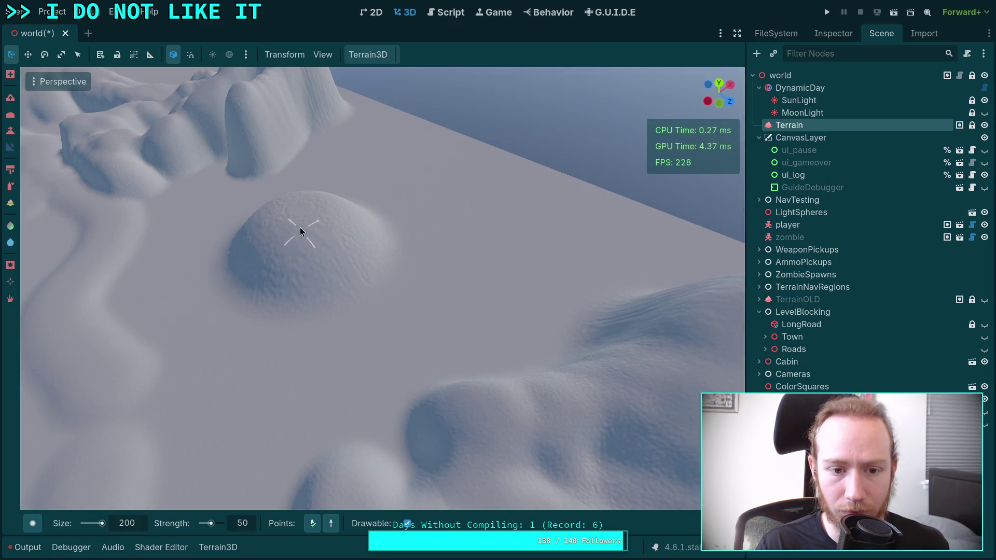
mouse_move(297, 216)
left_mouse_down()
mouse_move(355, 253)
mouse_move(278, 139)
mouse_move(364, 156)
mouse_move(415, 134)
mouse_move(410, 209)
left_mouse_up()
Raise bumps across the valley and turn off the brush's Points contour display.
mouse_move(351, 298)
left_mouse_down()
mouse_move(412, 233)
mouse_move(381, 373)
mouse_move(441, 312)
mouse_move(381, 271)
left_mouse_up()
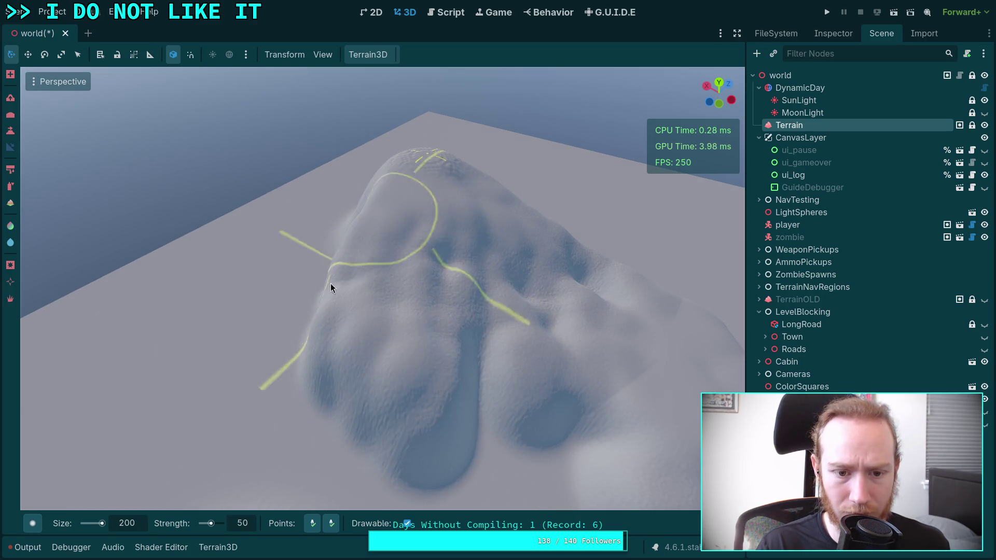
left_click_drag(418, 318, 335, 524)
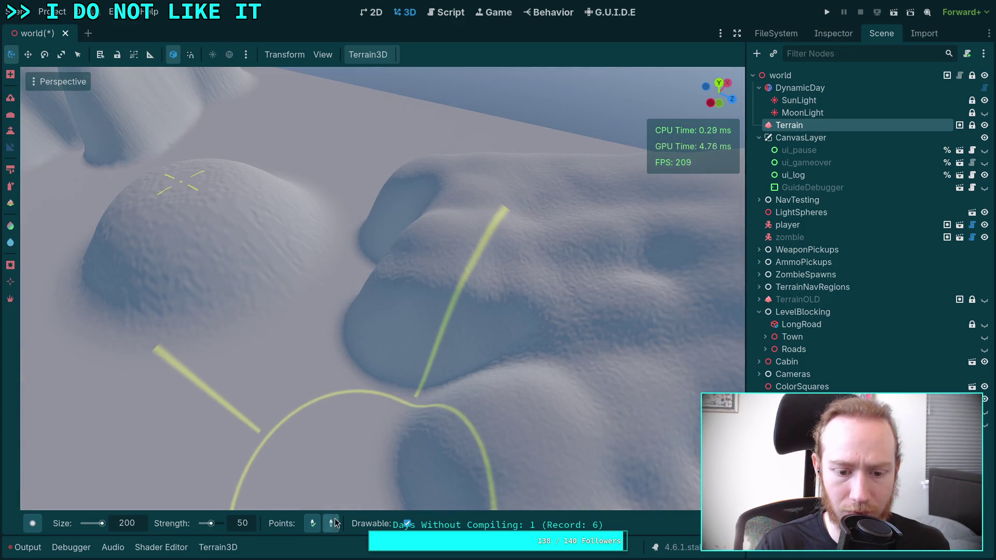
left_click_drag(372, 240, 408, 228)
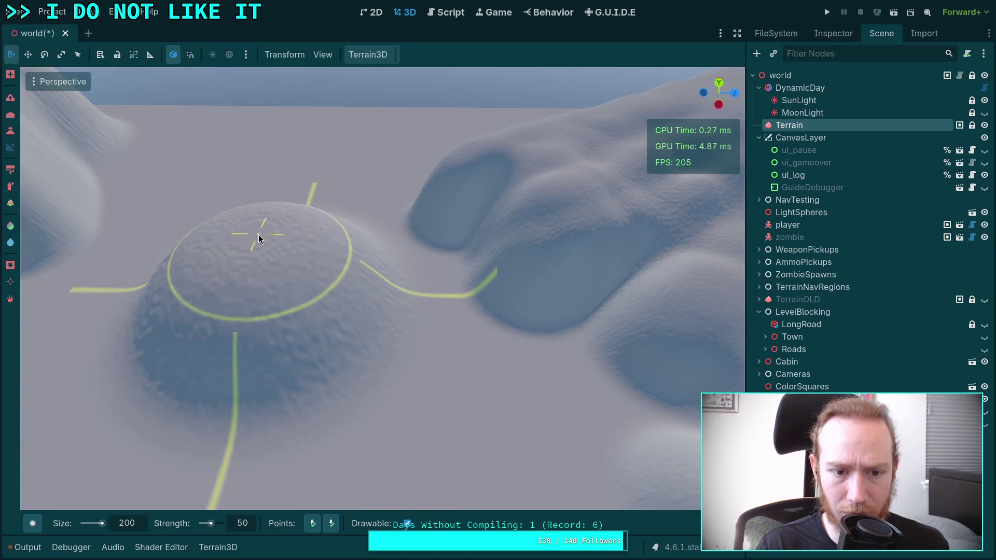
left_click(312, 524)
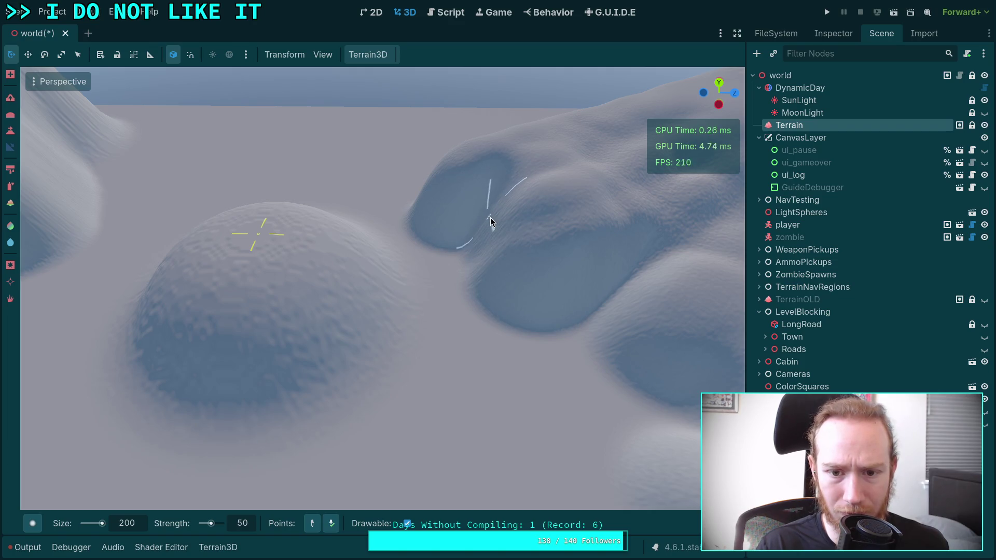
mouse_move(491, 216)
left_mouse_down()
mouse_move(436, 270)
mouse_move(389, 249)
left_mouse_up()
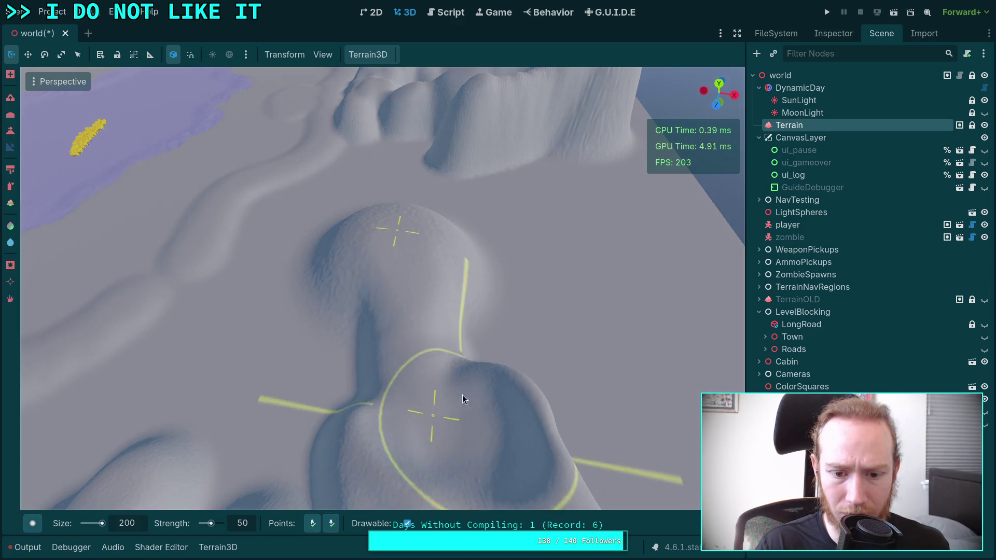
mouse_move(478, 380)
left_mouse_down()
mouse_move(408, 363)
mouse_move(389, 295)
mouse_move(297, 412)
left_mouse_up()
left_click_drag(444, 281, 415, 239)
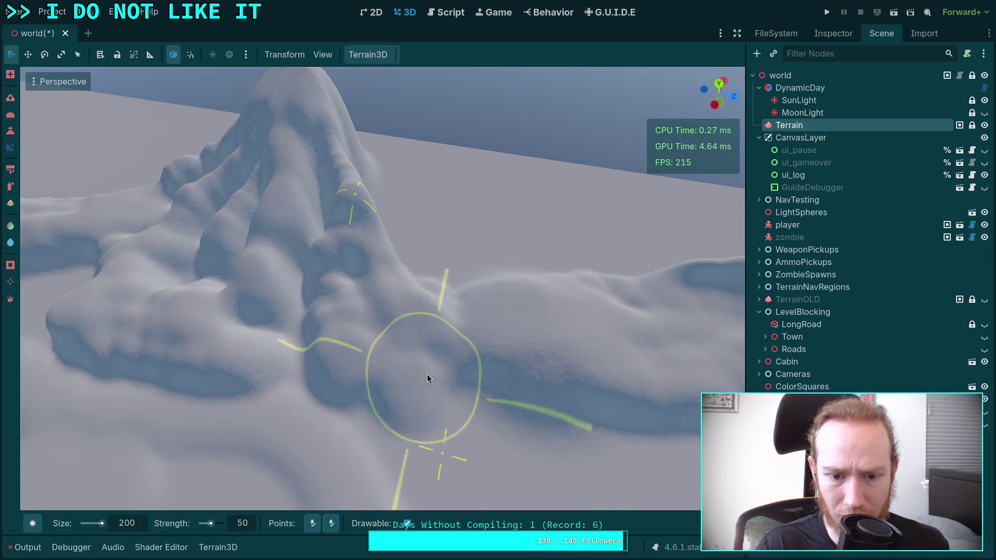
Fly to the rounded peak and raise a new lobe below it.
right_click(428, 375)
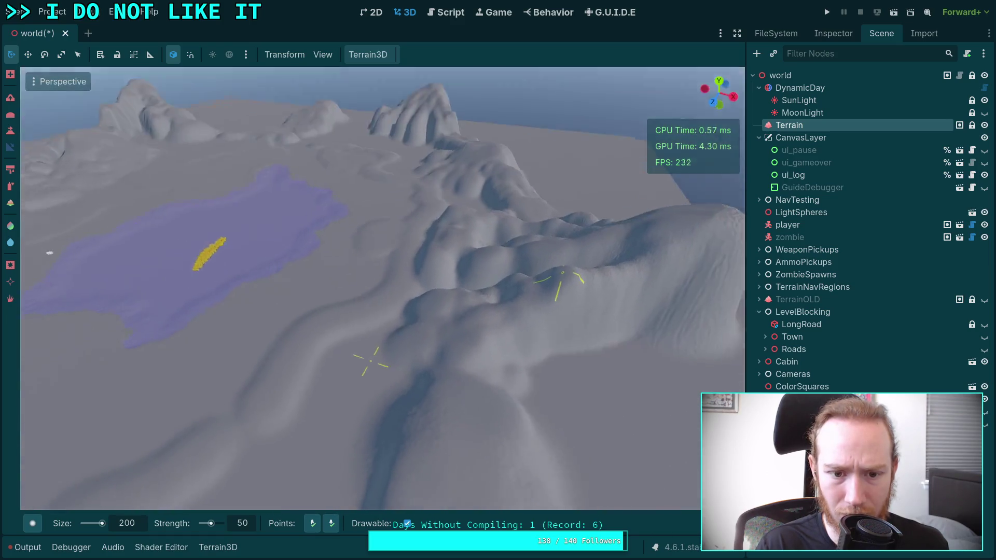
right_click(506, 319)
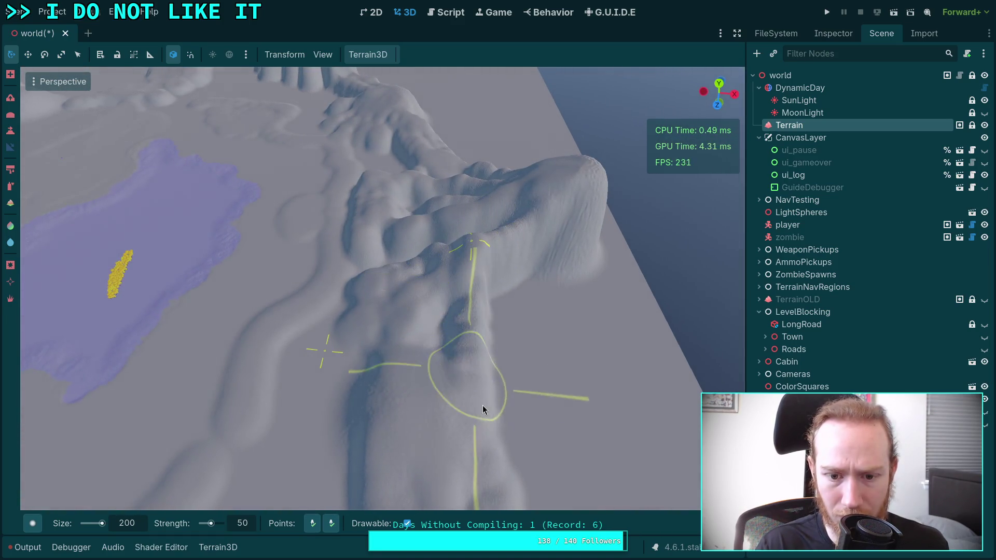
right_click(325, 352)
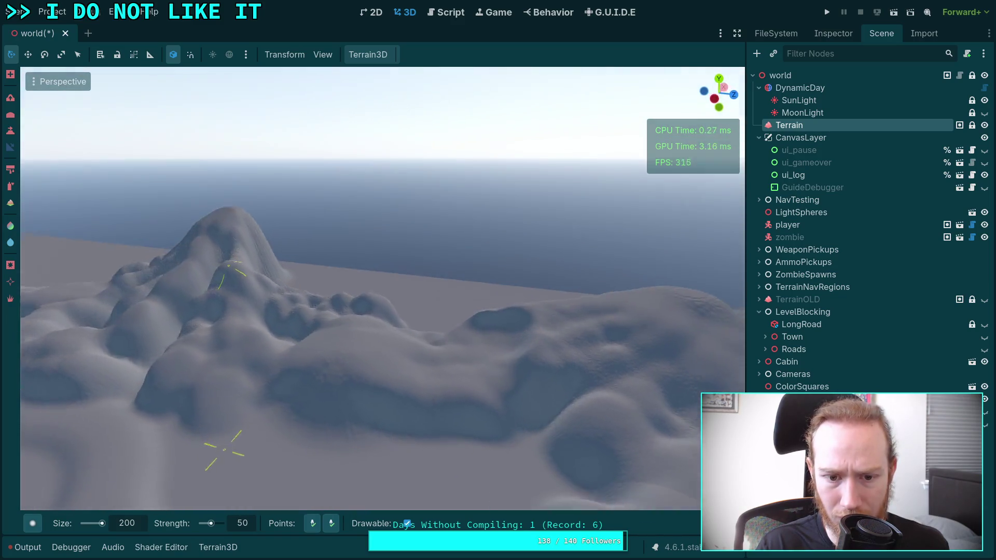
right_click(225, 449)
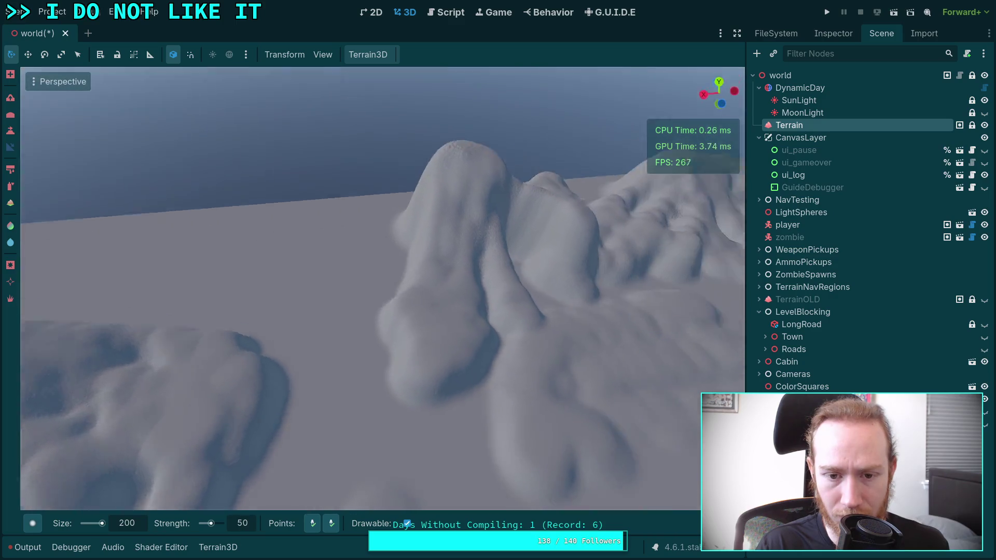
right_click(404, 470)
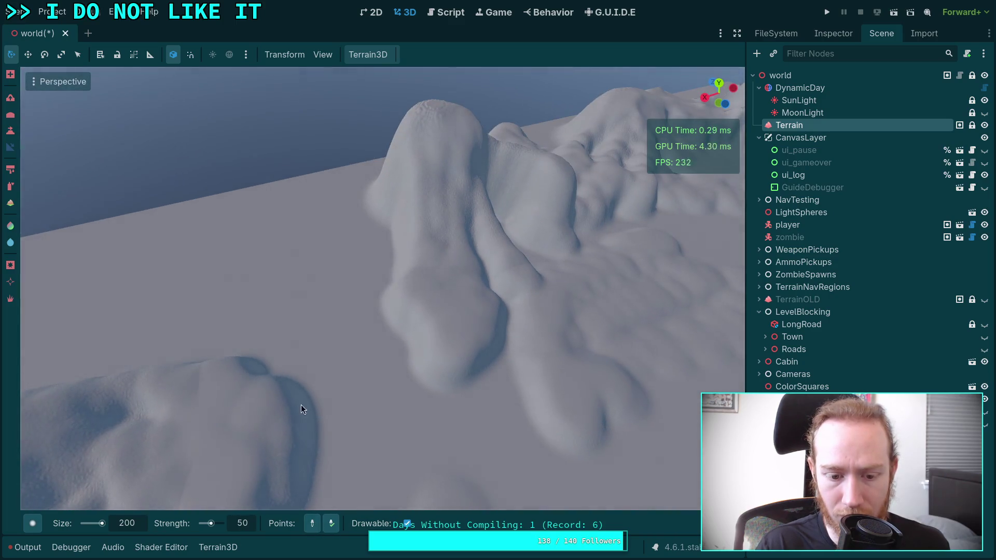
right_click(328, 453)
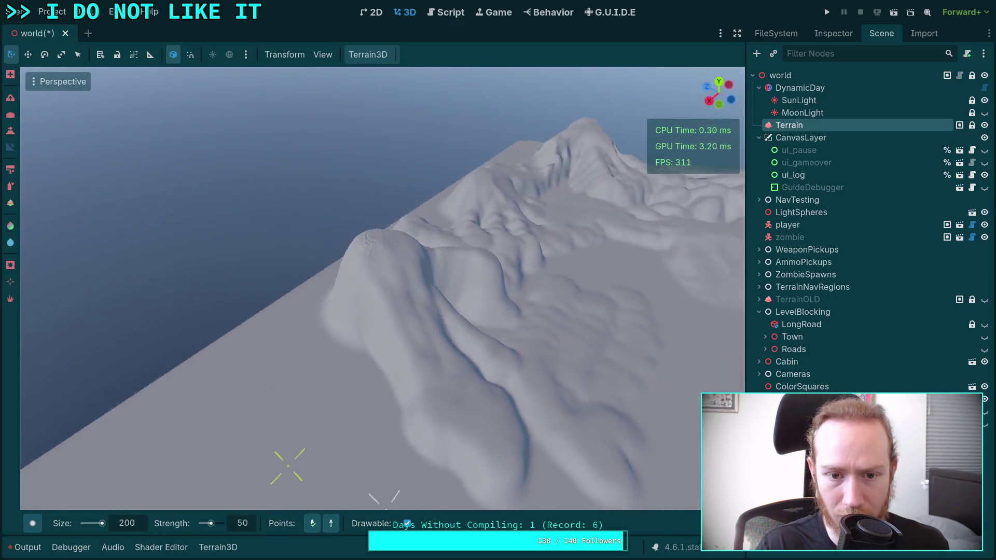
right_click(369, 268)
mouse_move(284, 268)
left_mouse_down()
mouse_move(305, 289)
mouse_move(331, 271)
mouse_move(322, 299)
left_mouse_up()
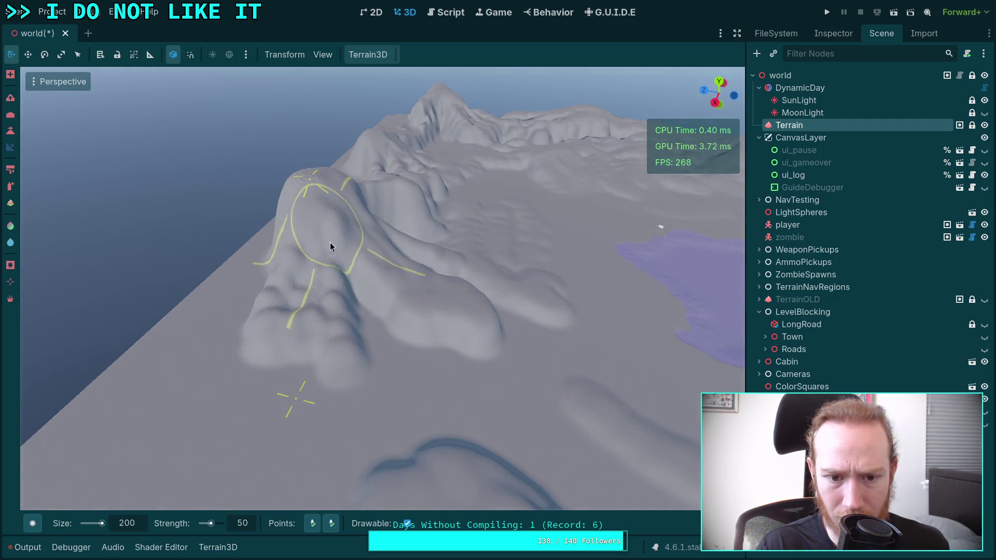
Fly over the lake toward the mountain ridge and pull back to a wider view.
right_click(384, 359)
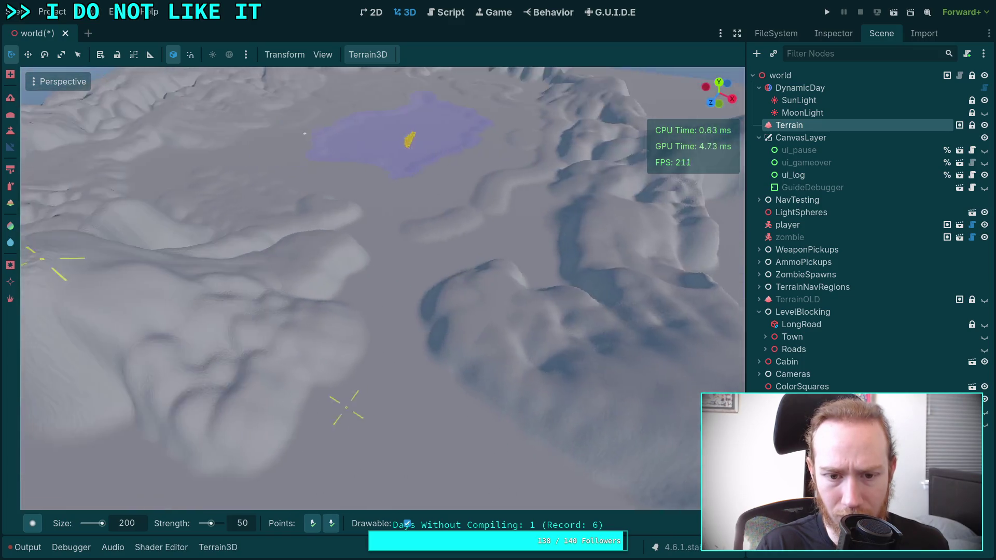
right_click(407, 356)
right_click(433, 343)
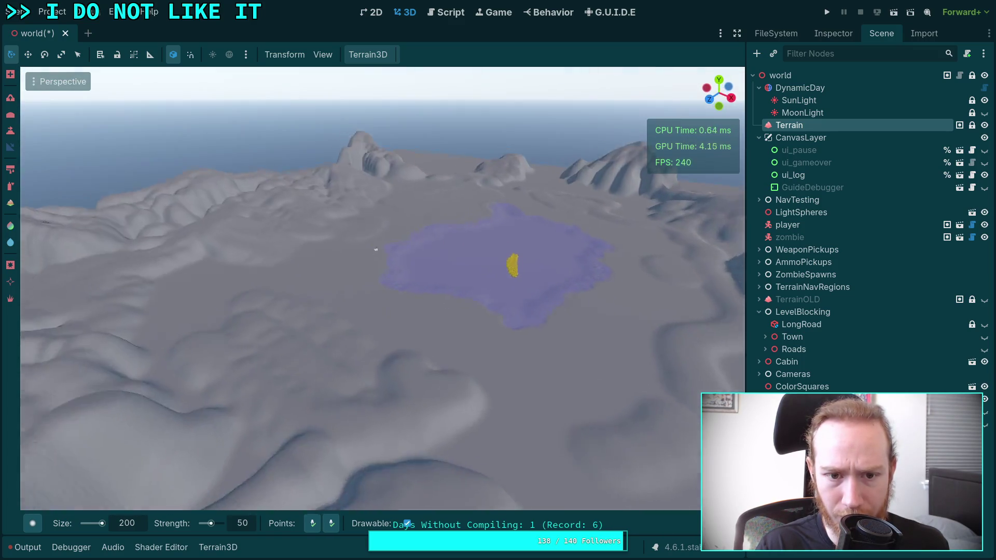
right_click(432, 342)
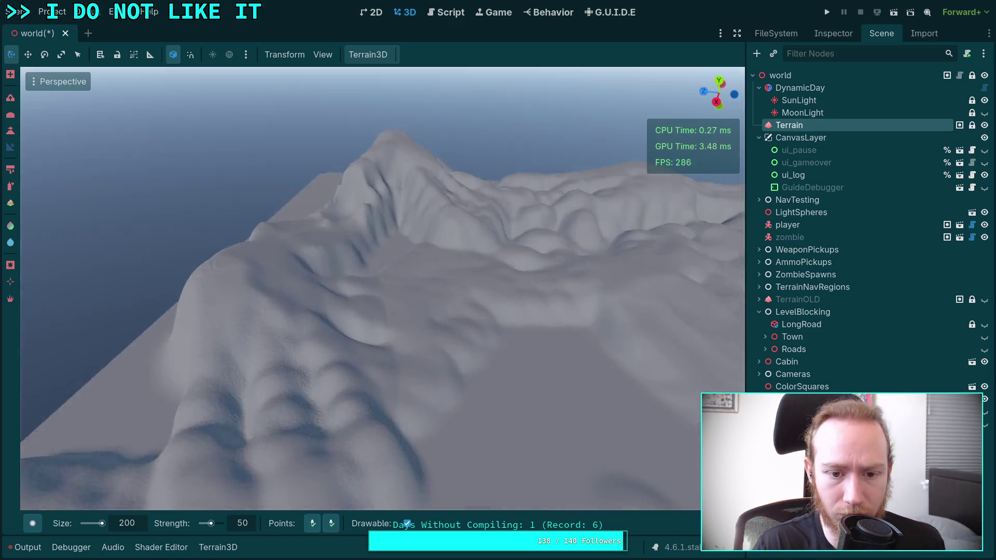
right_click(409, 344)
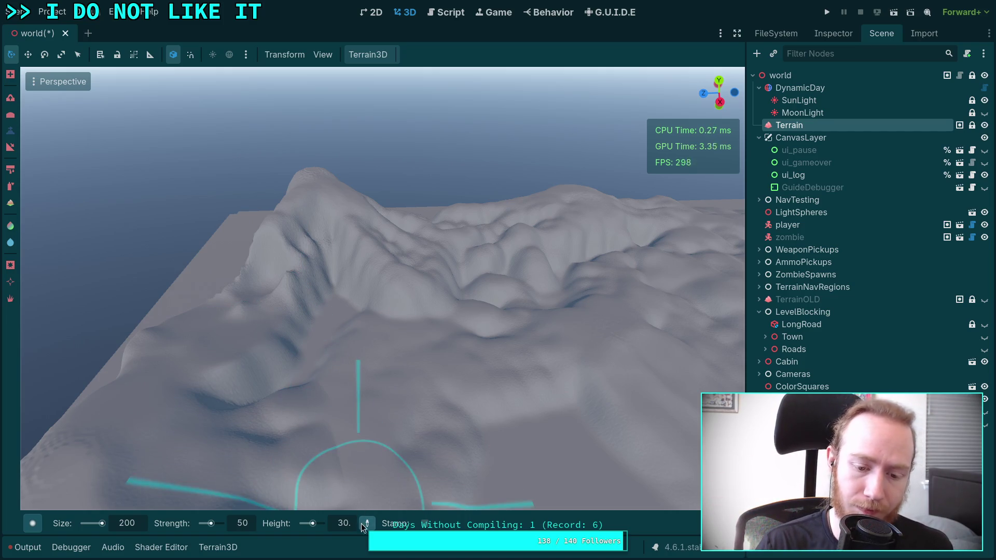
Set the brush values to 100 and pick the hard round brush shape.
left_click_drag(358, 311, 431, 255)
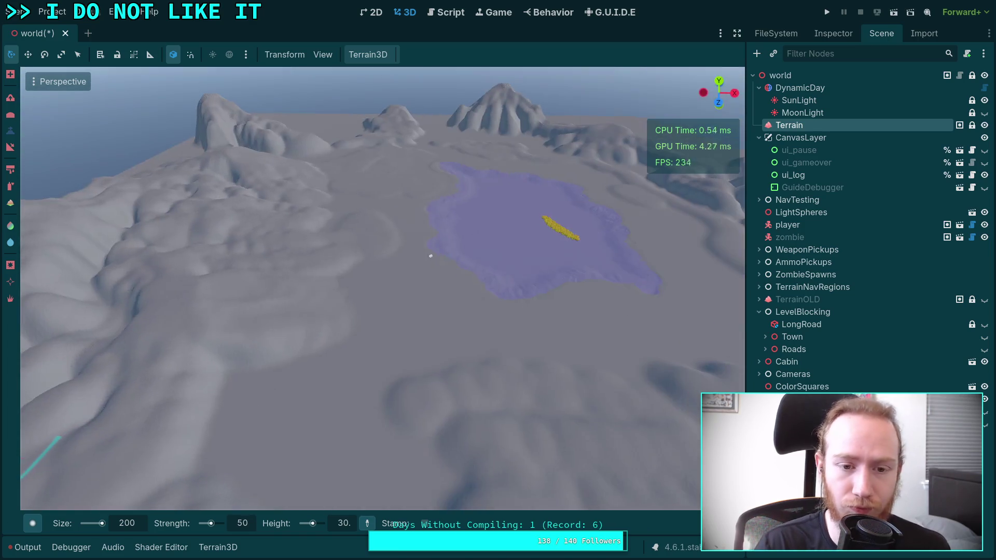
left_click_drag(230, 284, 412, 322)
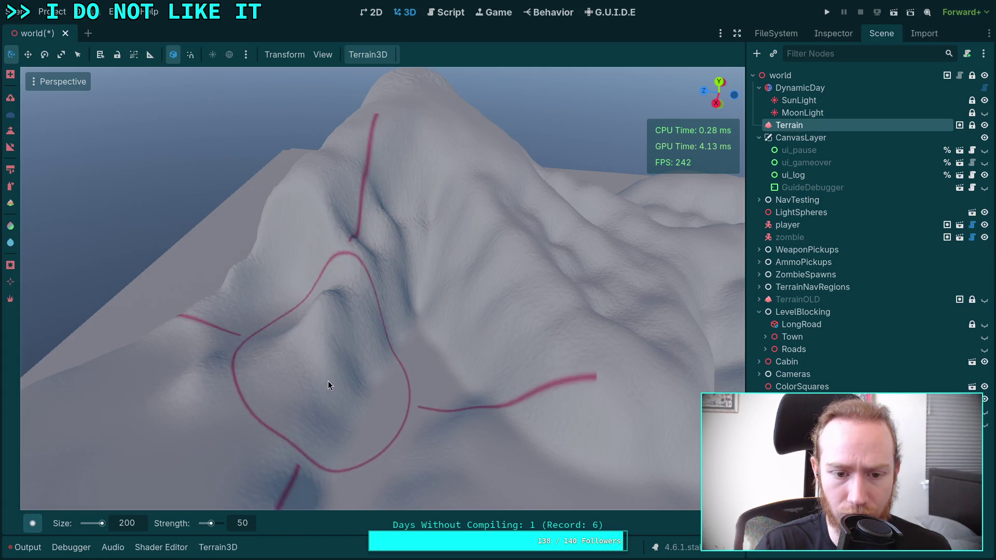
type("100")
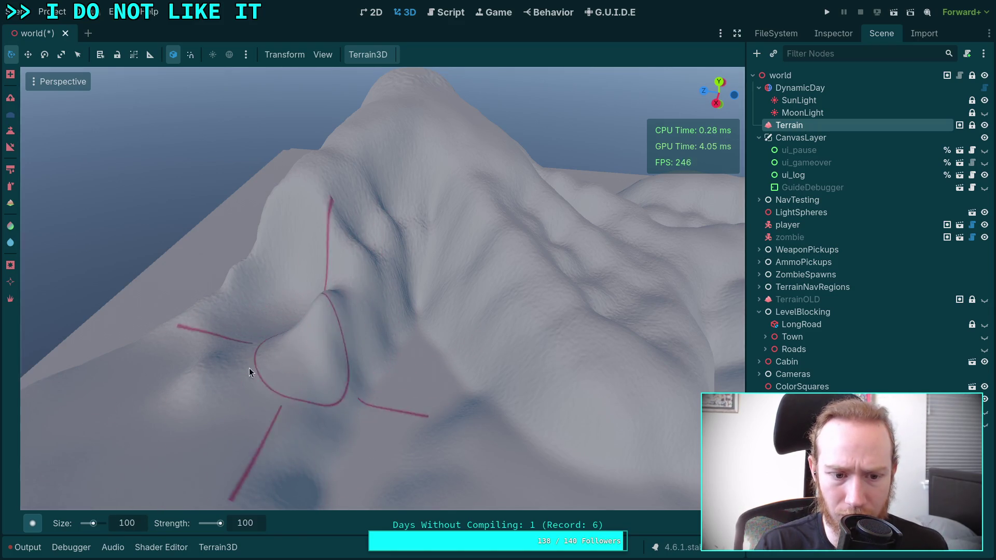
mouse_move(27, 524)
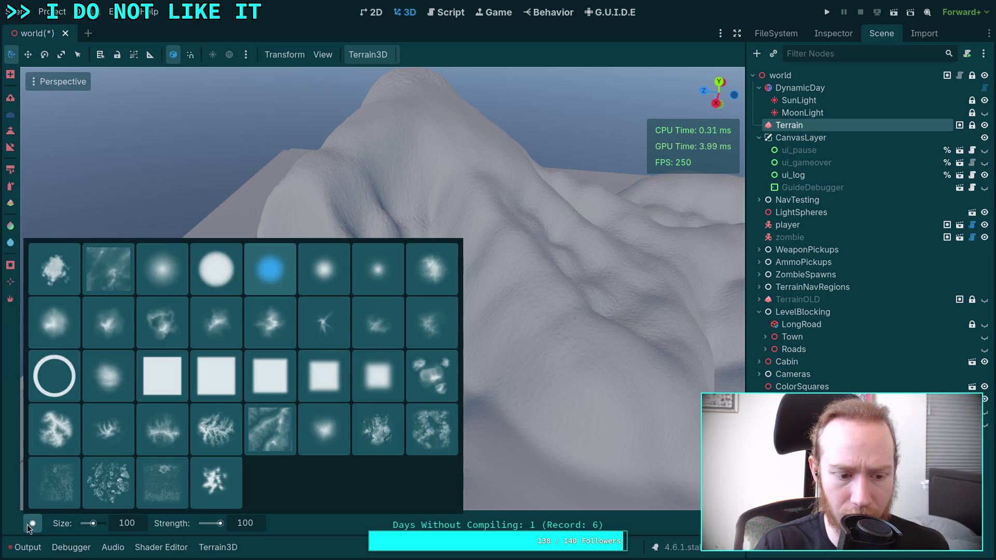
left_click(198, 282)
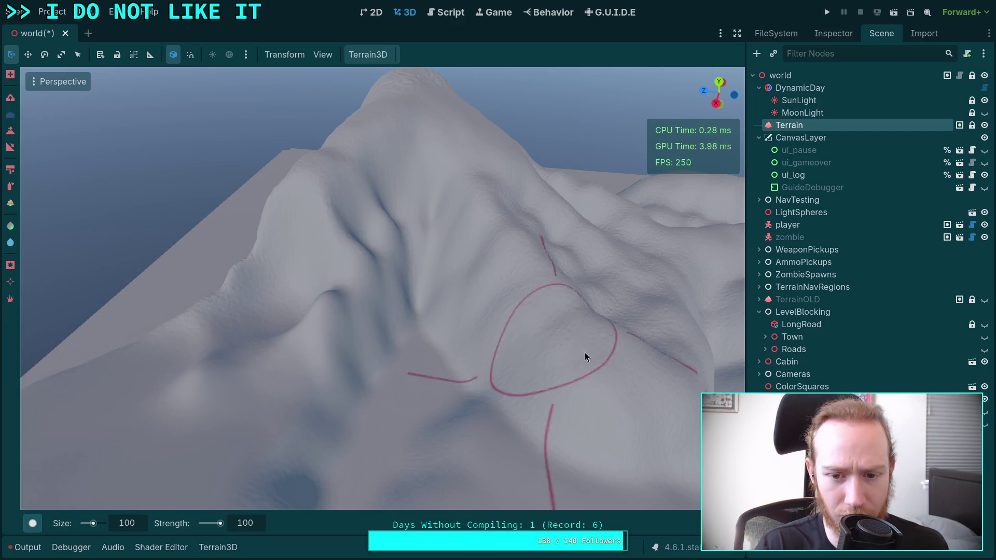
Fly forward across the terrain up close to the finger-like ridges.
left_click_drag(587, 302, 322, 352)
key("w")
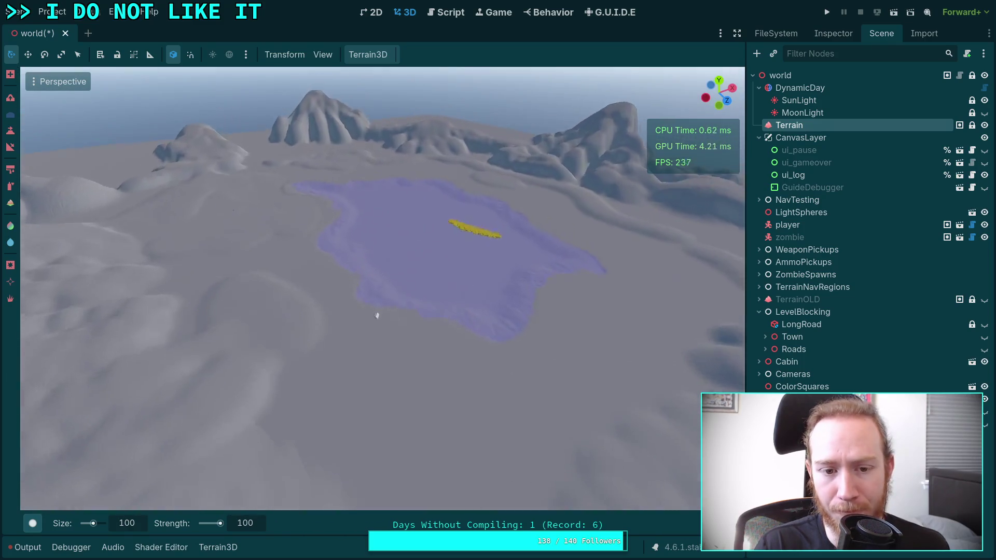
key("w")
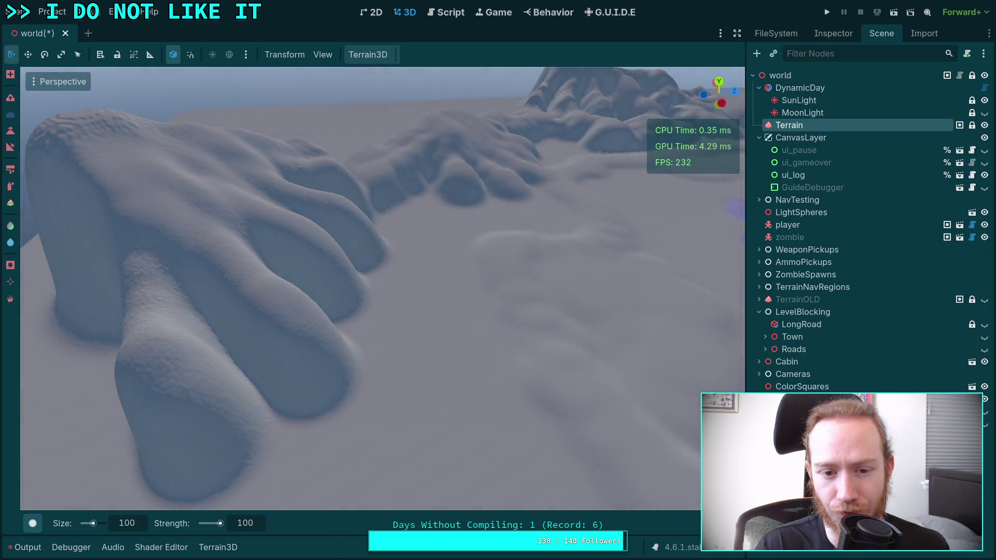
key("w")
scroll(382, 347, "down", 5)
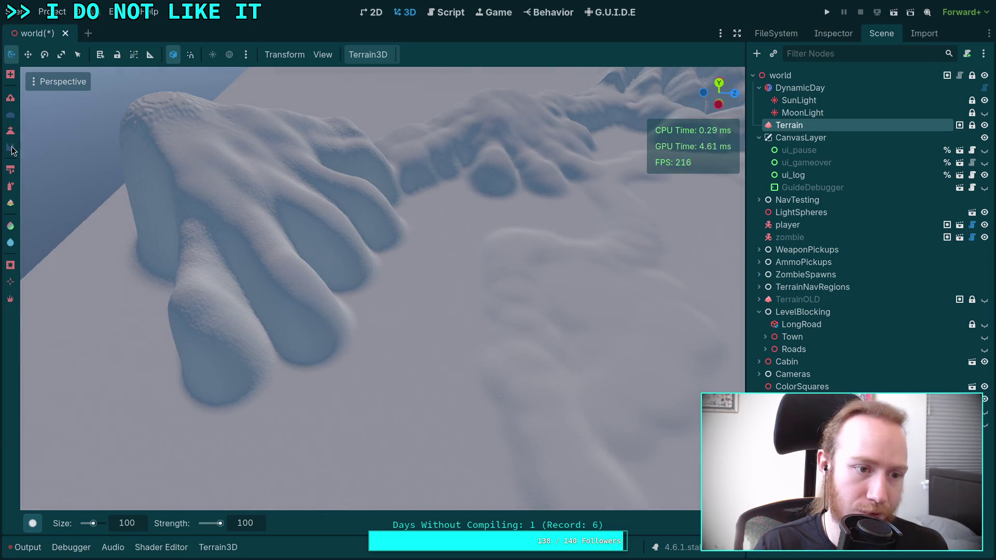
Switch to the raise tool, try raising a tall column, and undo it.
left_click(12, 149)
left_click(323, 524)
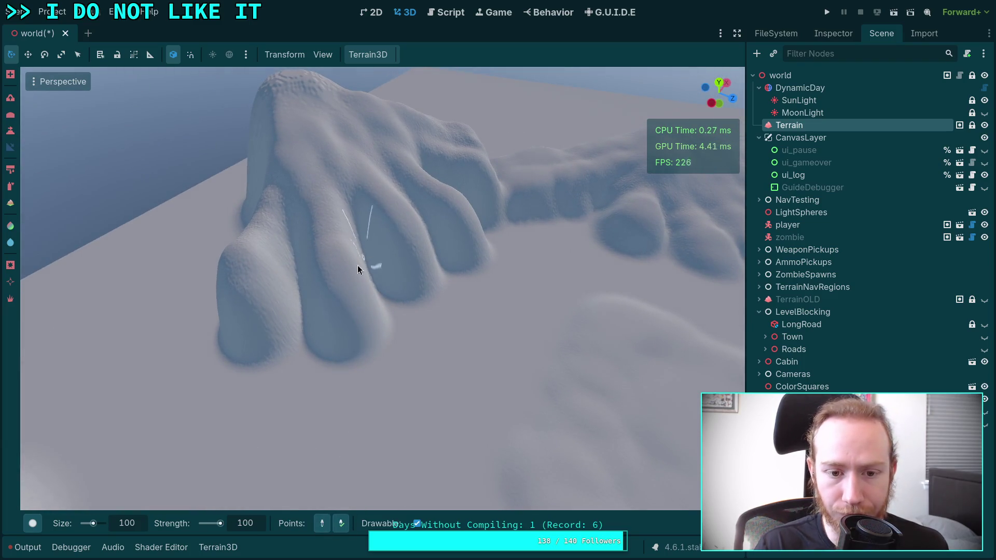
mouse_move(378, 477)
left_mouse_down()
mouse_move(363, 467)
mouse_move(394, 457)
mouse_move(379, 467)
mouse_move(267, 446)
left_mouse_up()
mouse_move(229, 365)
left_mouse_down()
mouse_move(334, 356)
mouse_move(396, 185)
mouse_move(389, 229)
mouse_move(414, 239)
left_mouse_up()
key("ctrl+z")
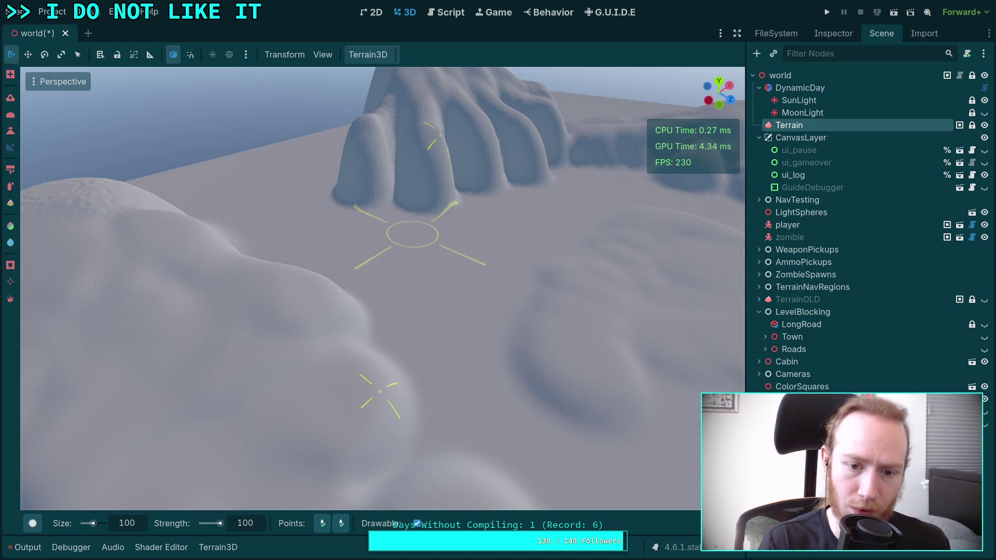
Set brush size 200 and strength 50, then undo a trial ridge from the cliff top.
type("200")
key("Return")
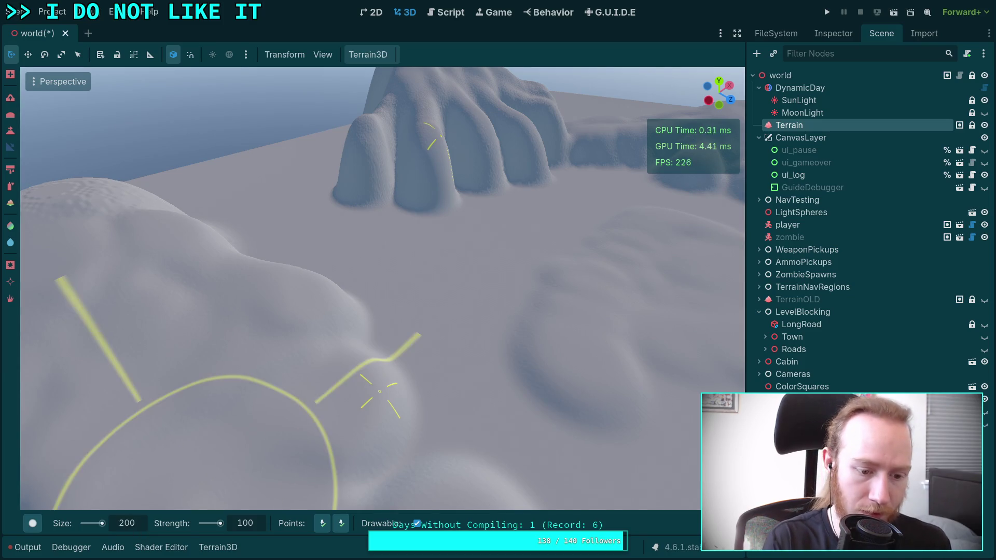
left_click(254, 523)
type("50")
key("Return")
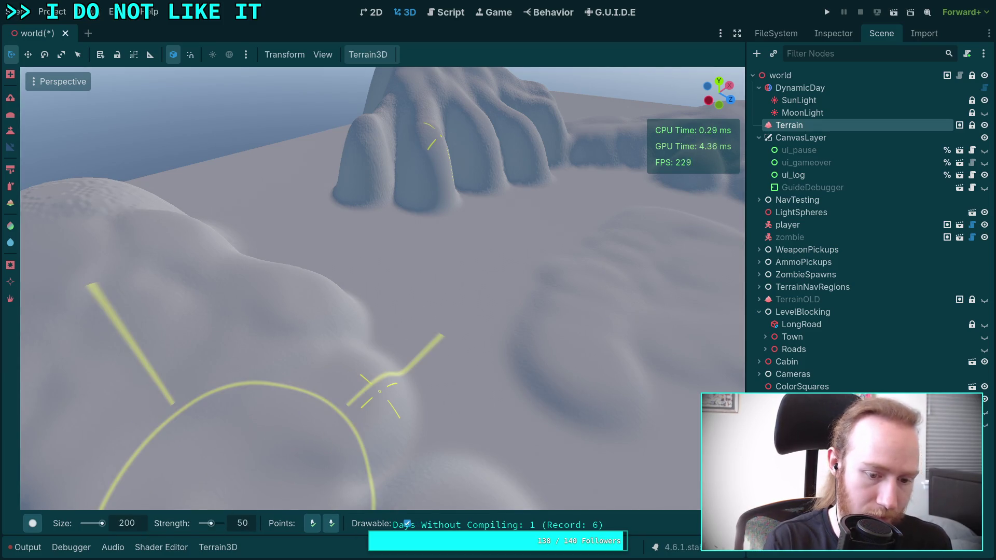
mouse_move(421, 174)
left_mouse_down()
mouse_move(400, 279)
mouse_move(408, 272)
left_mouse_up()
key("ctrl+z")
Swap Circle0 for the Circle2 brush and raise a long ridge from the mountain base.
left_click(37, 526)
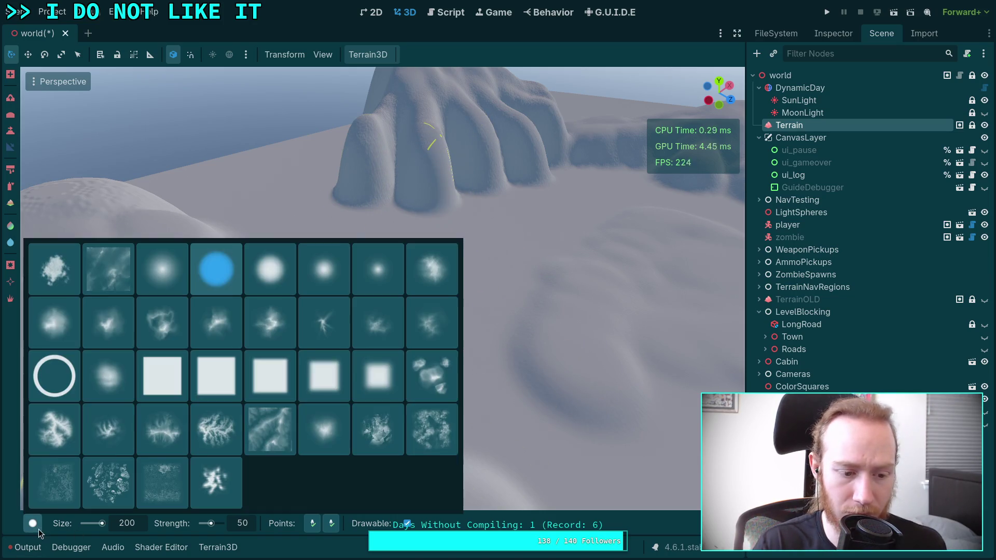
left_click(160, 280)
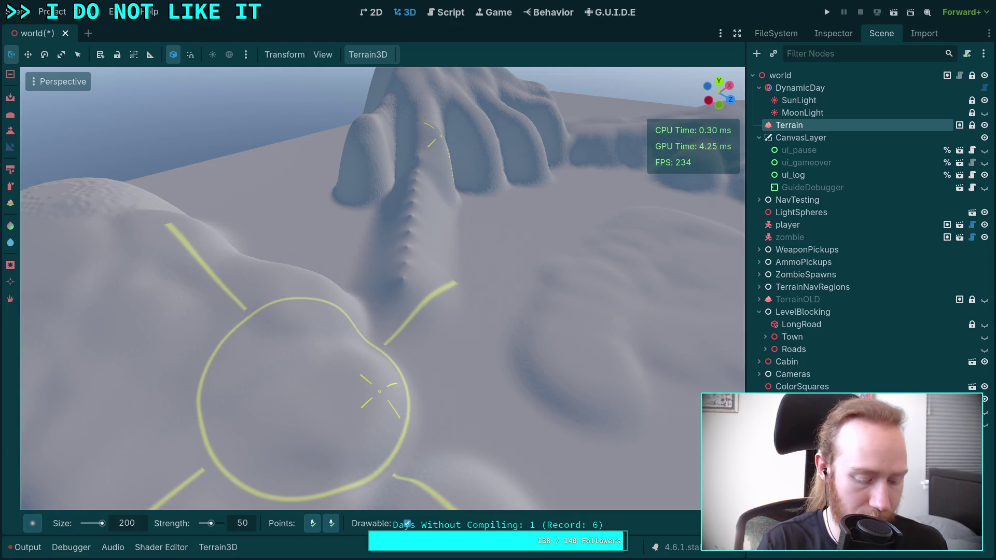
key("ctrl+z")
left_click(34, 527)
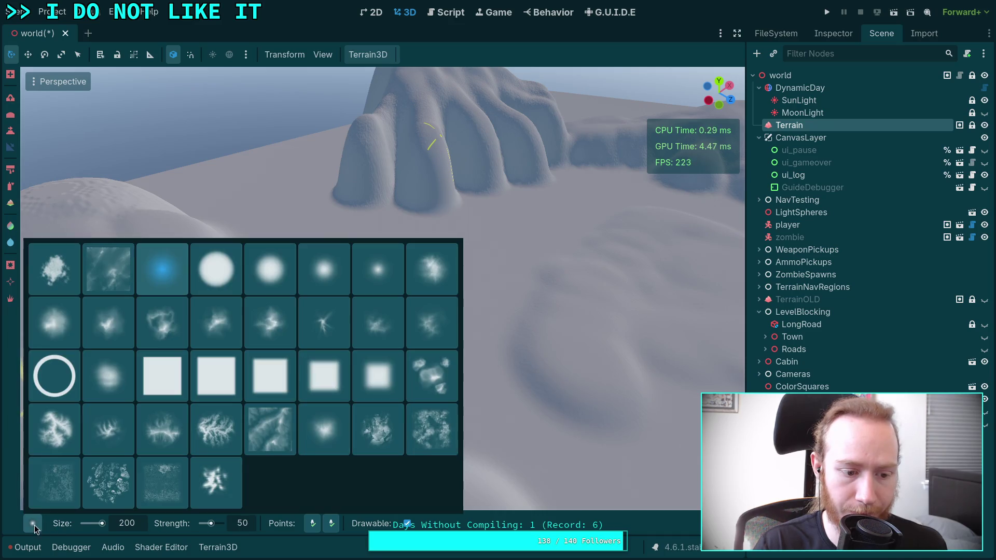
left_click(266, 289)
mouse_move(411, 214)
left_mouse_down()
mouse_move(409, 275)
mouse_move(388, 342)
left_mouse_up()
Look over the new ridge from several angles around the mountain, then select the Height tool.
right_click(430, 278)
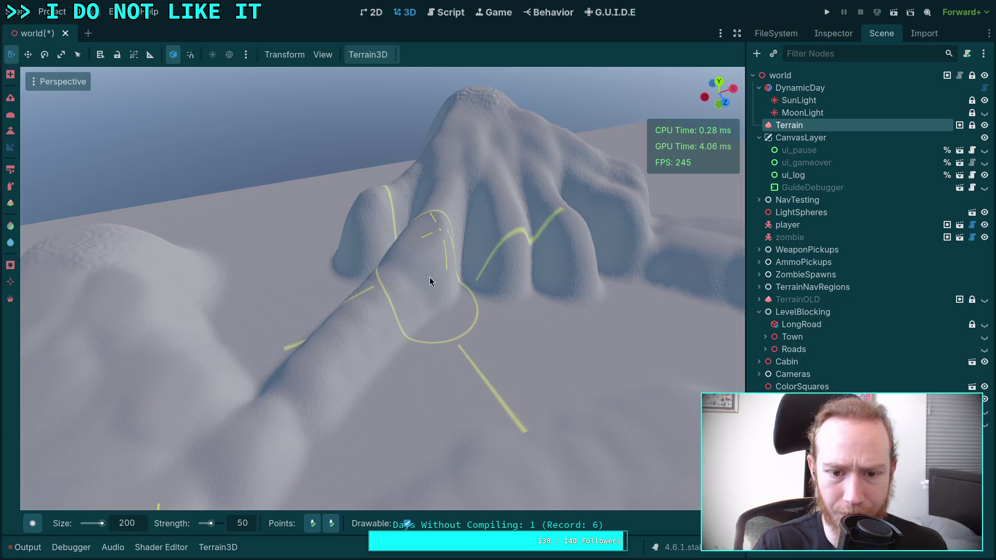
right_click(456, 354)
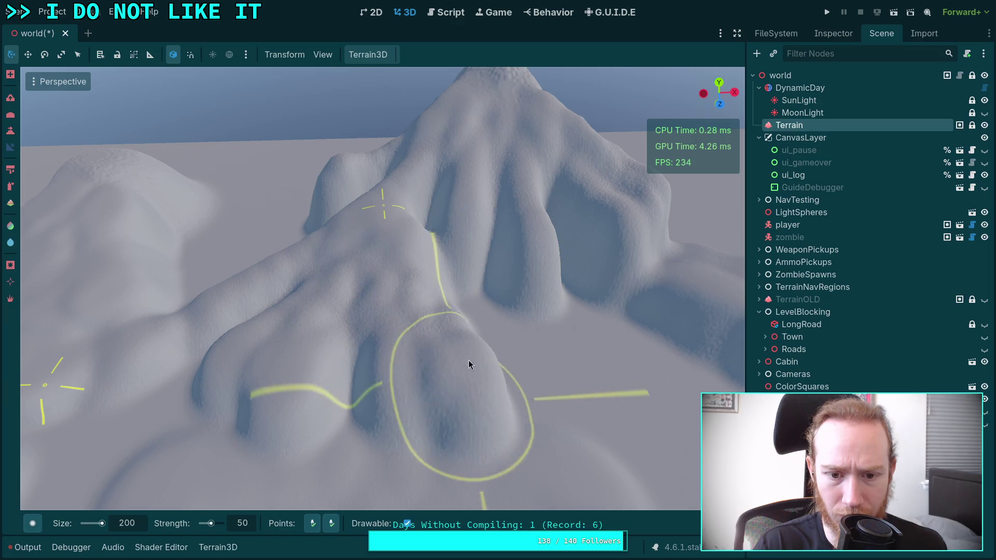
right_click(575, 362)
right_click(508, 332)
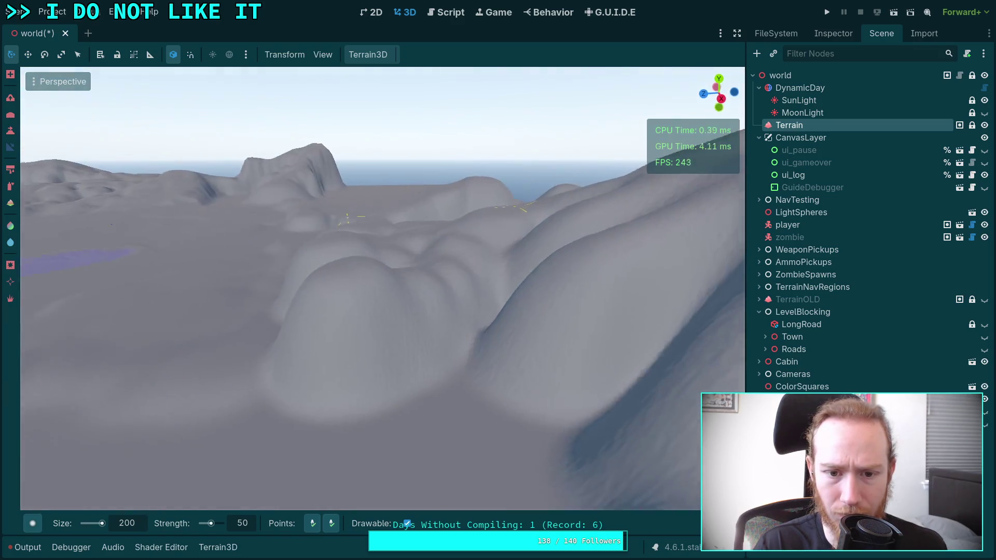
right_click(509, 332)
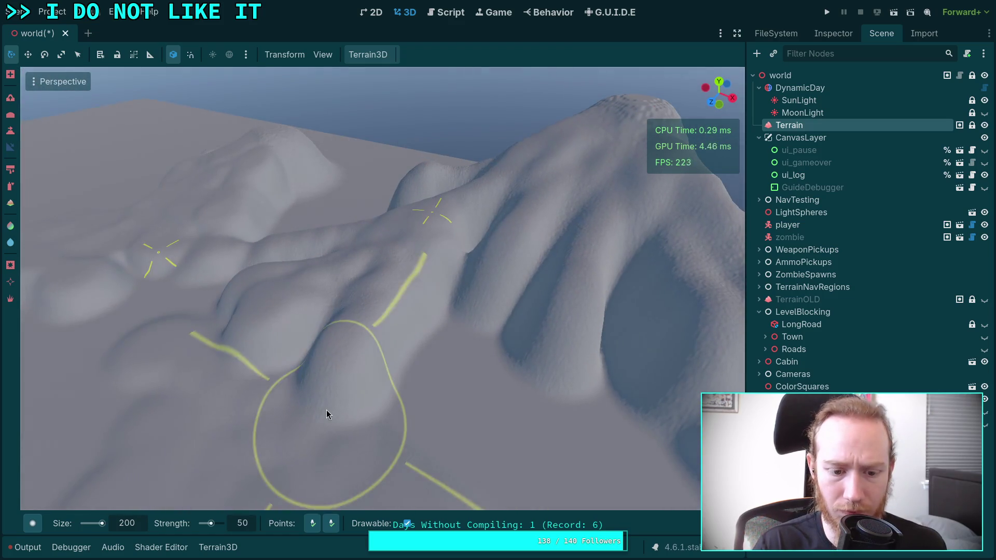
right_click(327, 436)
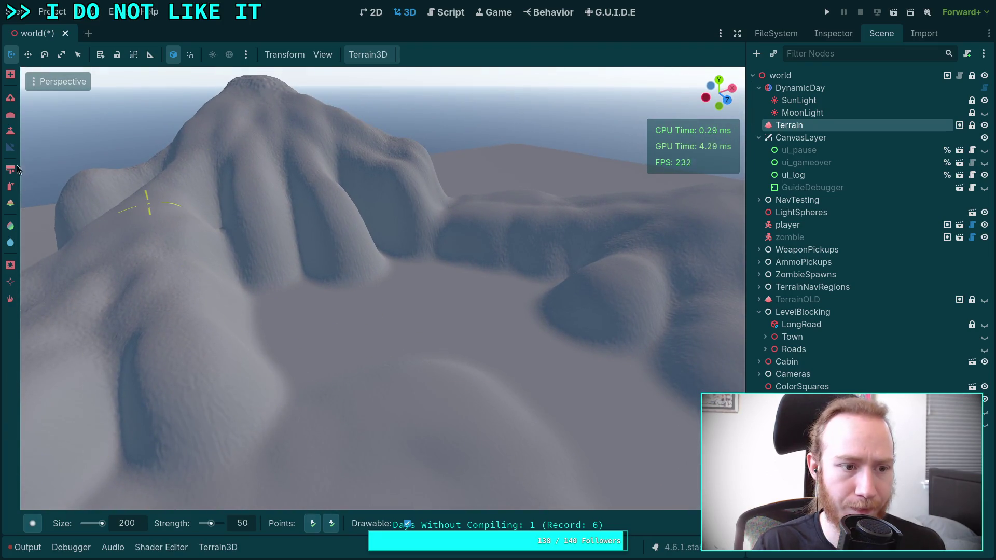
left_click(11, 134)
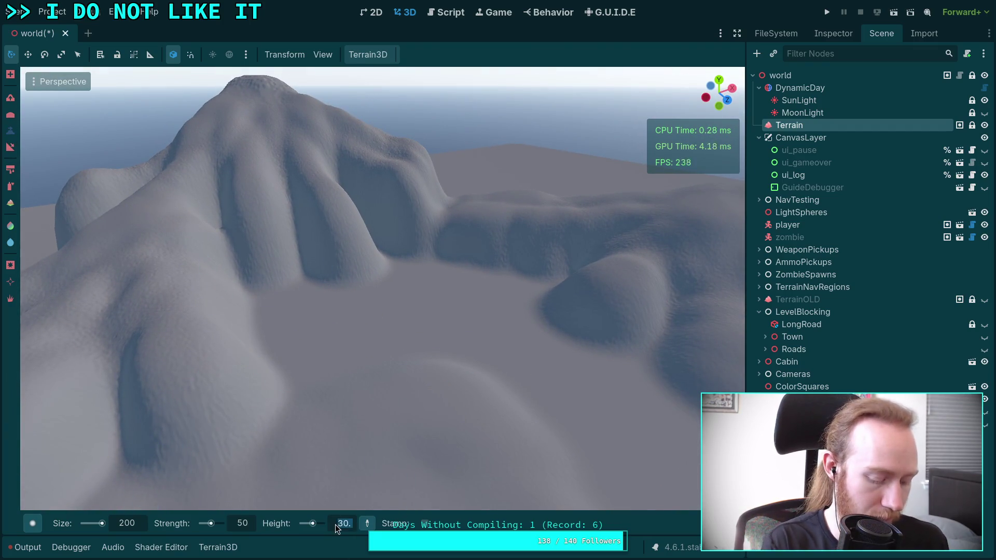
Paint a mound at height 80 before the mountain, then level it up at height 150.
type("8")
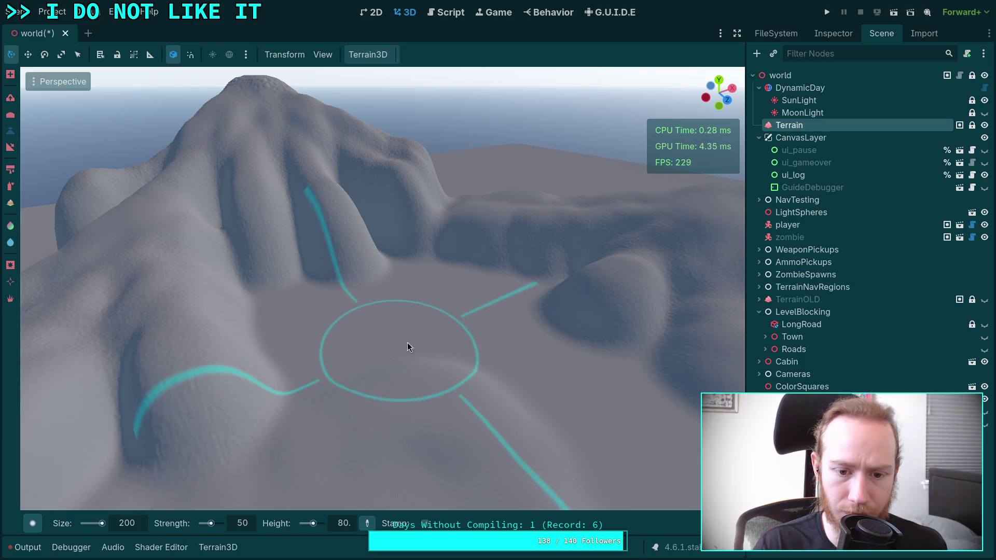
left_click_drag(407, 342, 404, 329)
left_click_drag(353, 459, 382, 419)
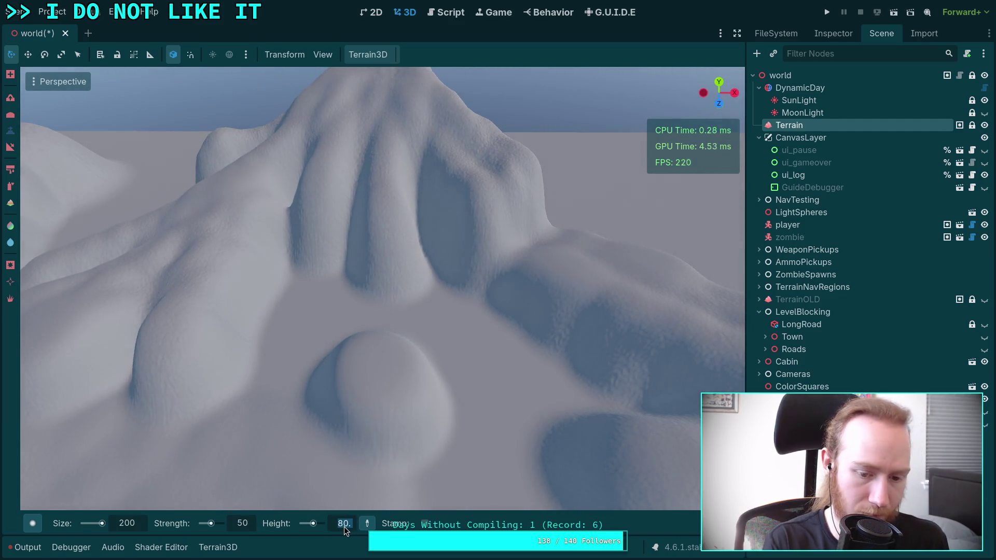
type("10")
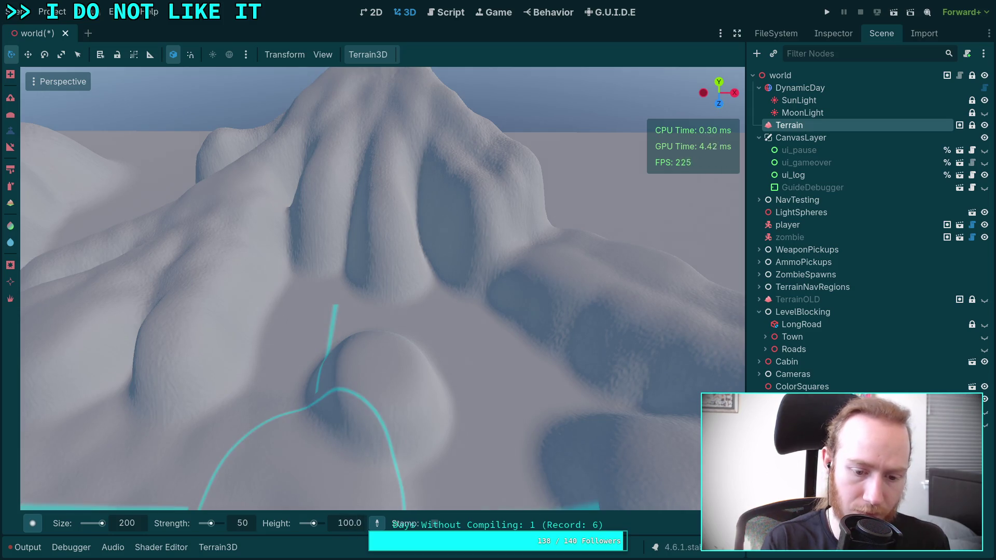
scroll(428, 359, "up", 2)
mouse_move(409, 410)
left_mouse_down()
mouse_move(379, 420)
mouse_move(415, 410)
left_mouse_up()
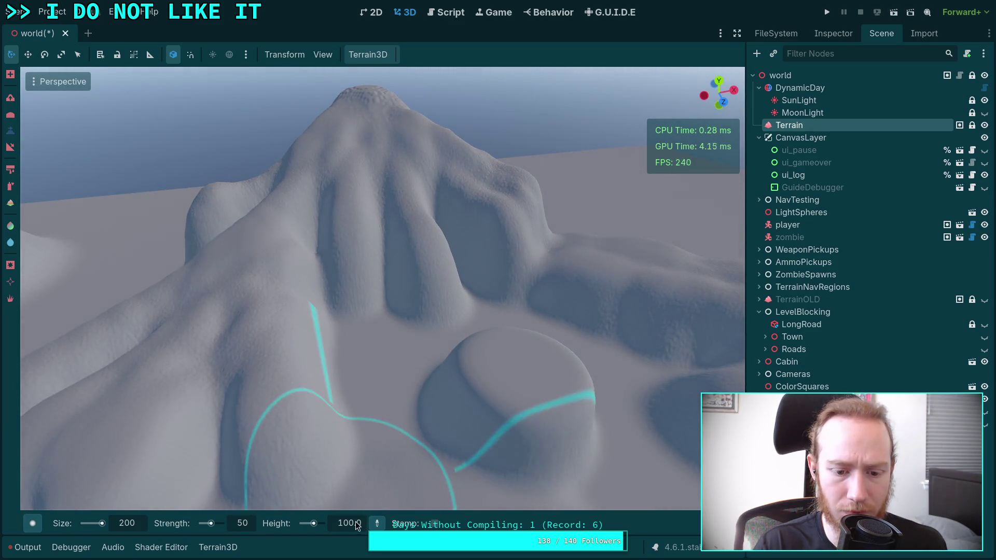
left_click_drag(357, 525, 359, 526)
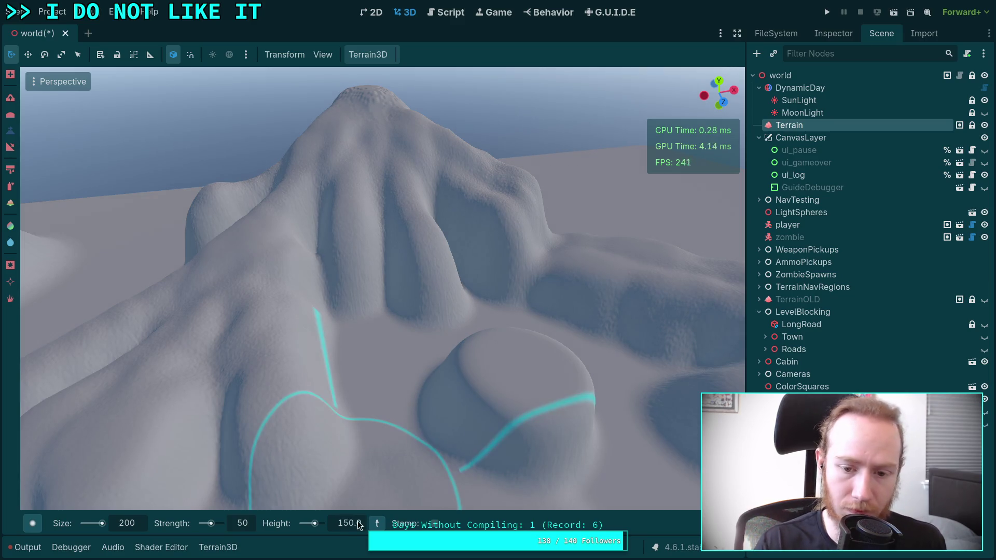
left_click_drag(525, 344, 176, 292)
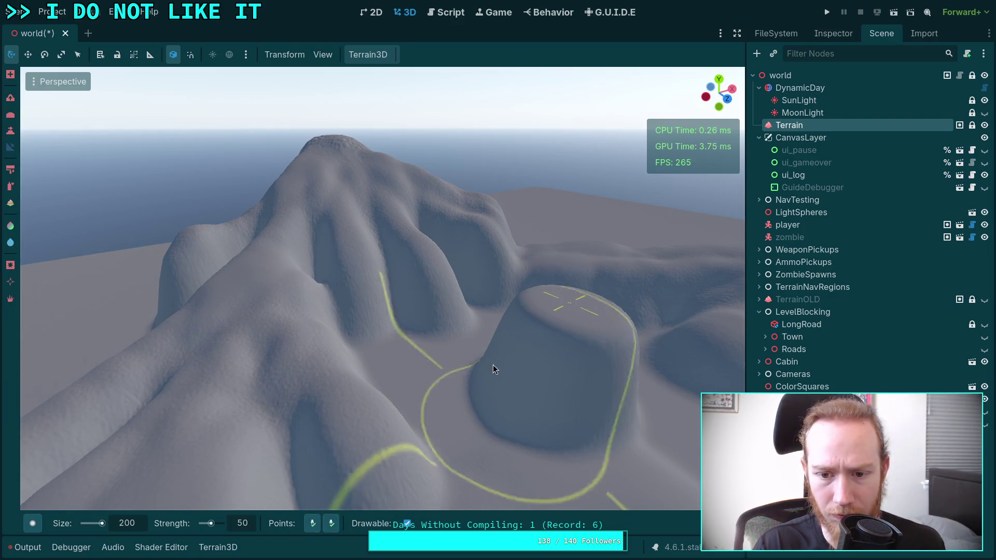
mouse_move(339, 401)
left_mouse_down()
mouse_move(301, 342)
mouse_move(360, 275)
left_mouse_up()
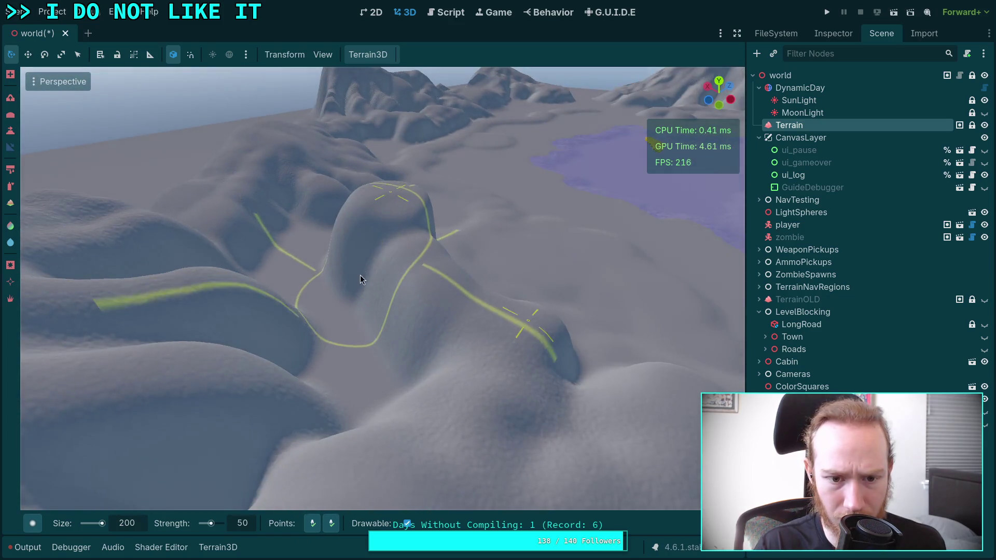
mouse_move(318, 432)
left_mouse_down()
mouse_move(361, 465)
mouse_move(363, 441)
left_mouse_up()
left_click_drag(372, 400, 342, 352)
left_click_drag(409, 335, 422, 328)
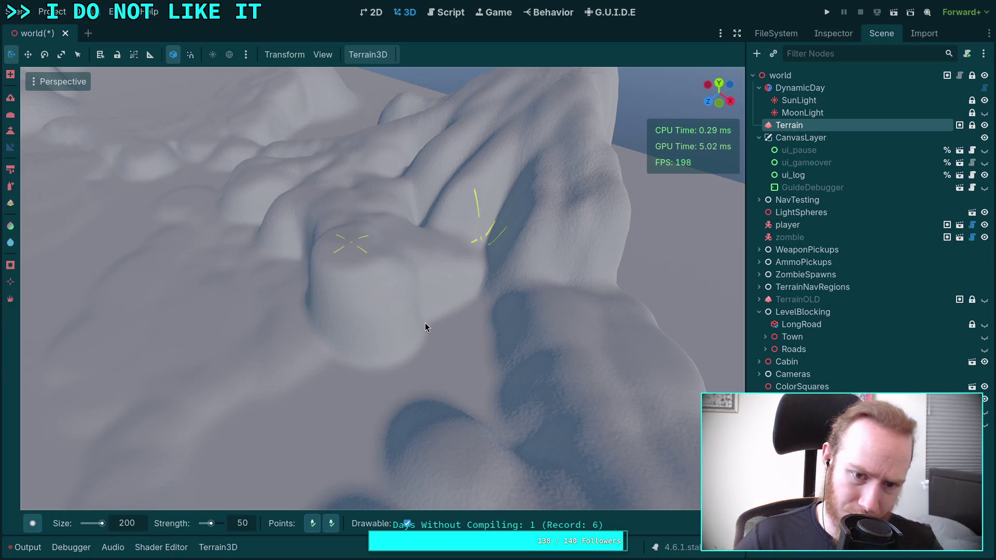
left_click_drag(456, 271, 405, 462)
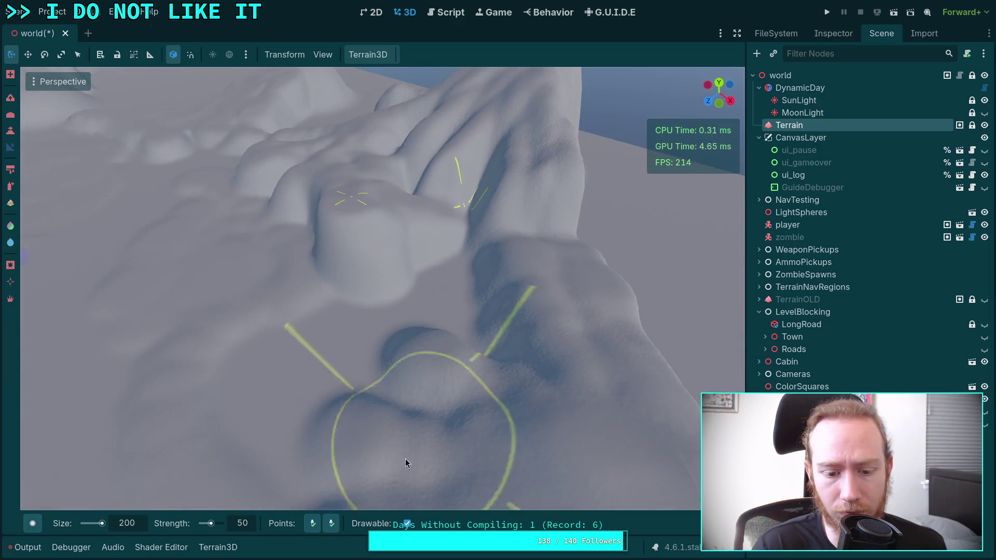
mouse_move(433, 348)
left_mouse_down()
mouse_move(378, 239)
mouse_move(396, 296)
mouse_move(391, 318)
mouse_move(331, 303)
mouse_move(438, 300)
mouse_move(436, 269)
mouse_move(480, 341)
left_mouse_up()
mouse_move(432, 313)
left_mouse_down()
mouse_move(488, 270)
mouse_move(503, 317)
mouse_move(493, 328)
mouse_move(406, 306)
mouse_move(429, 274)
mouse_move(396, 312)
mouse_move(434, 275)
mouse_move(480, 323)
left_mouse_up()
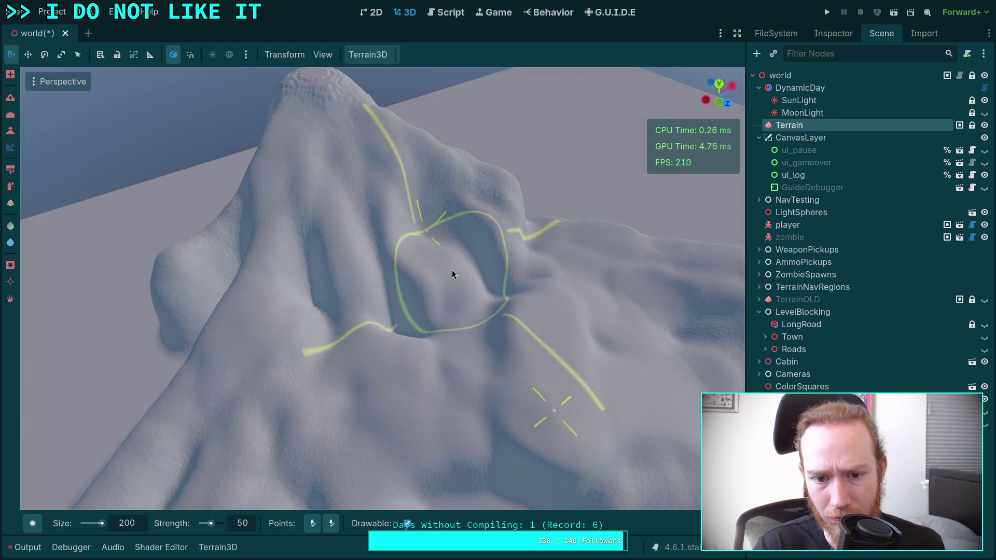
mouse_move(466, 321)
left_mouse_down()
mouse_move(501, 342)
mouse_move(366, 222)
mouse_move(247, 389)
mouse_move(233, 216)
mouse_move(326, 533)
left_mouse_up()
mouse_move(357, 409)
left_mouse_down()
mouse_move(382, 267)
mouse_move(415, 305)
mouse_move(375, 254)
mouse_move(411, 281)
mouse_move(414, 346)
mouse_move(484, 304)
mouse_move(298, 308)
mouse_move(546, 292)
mouse_move(523, 335)
mouse_move(433, 304)
mouse_move(467, 367)
mouse_move(451, 363)
mouse_move(534, 343)
left_mouse_up()
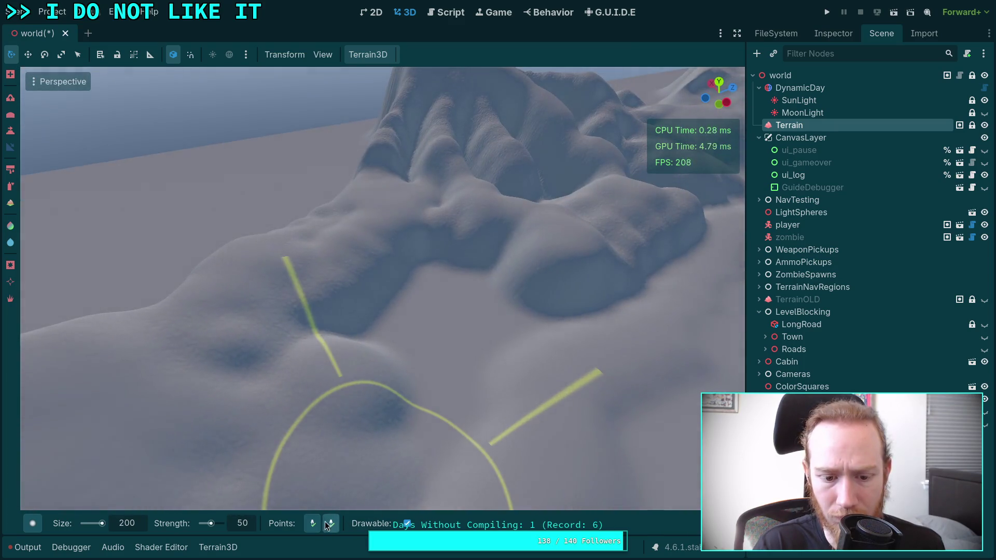
mouse_move(393, 436)
left_mouse_down()
mouse_move(362, 413)
mouse_move(345, 311)
mouse_move(463, 381)
mouse_move(453, 429)
left_mouse_up()
mouse_move(507, 387)
left_mouse_down()
mouse_move(622, 418)
mouse_move(403, 215)
mouse_move(468, 326)
mouse_move(389, 347)
mouse_move(524, 379)
mouse_move(518, 341)
mouse_move(363, 493)
left_mouse_up()
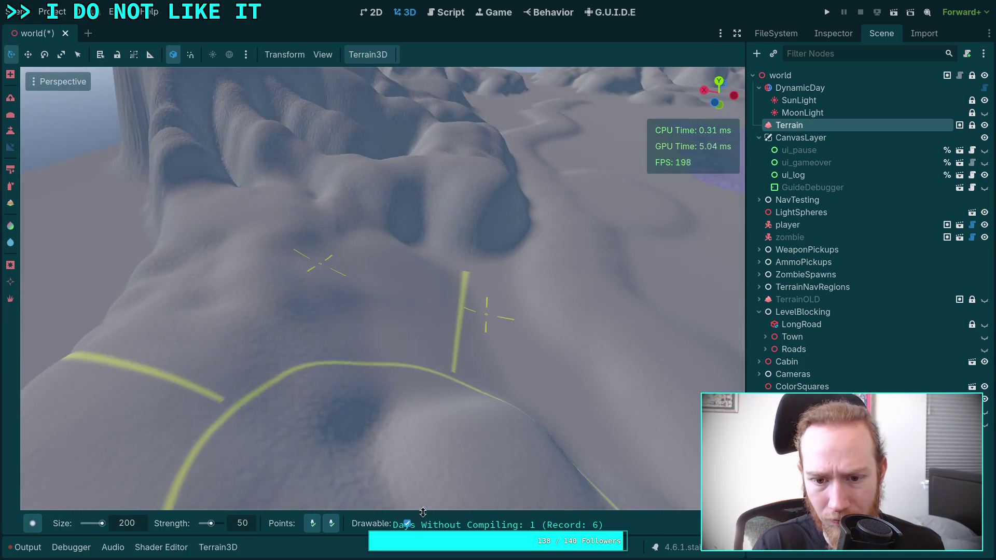
left_click(332, 523)
mouse_move(487, 177)
left_mouse_down()
mouse_move(505, 311)
mouse_move(493, 383)
mouse_move(425, 309)
mouse_move(414, 443)
left_mouse_up()
mouse_move(353, 259)
left_mouse_down()
mouse_move(363, 363)
mouse_move(384, 415)
mouse_move(270, 177)
mouse_move(266, 203)
mouse_move(318, 398)
left_mouse_up()
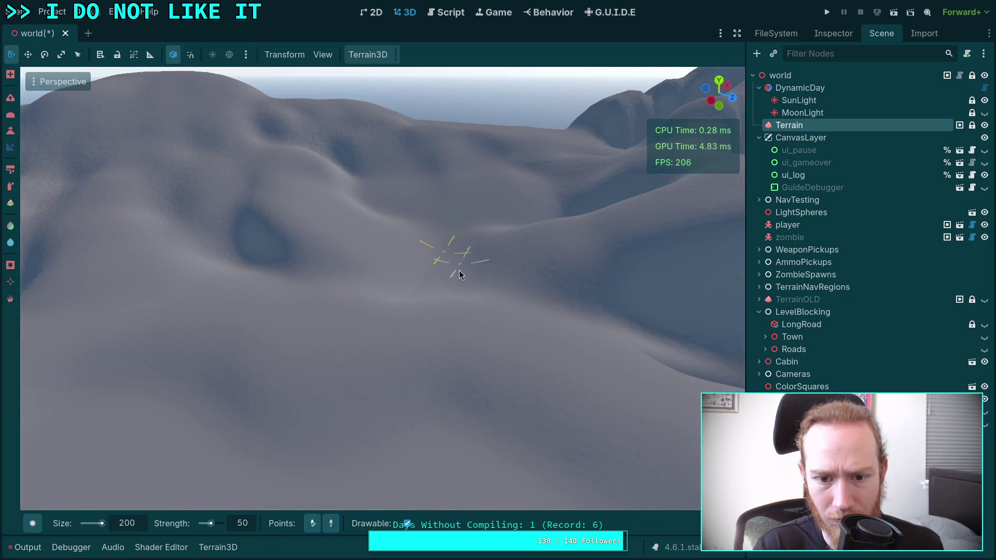
mouse_move(410, 271)
left_mouse_down()
mouse_move(414, 174)
mouse_move(438, 262)
mouse_move(467, 197)
left_mouse_up()
mouse_move(386, 323)
left_mouse_down()
mouse_move(366, 256)
mouse_move(391, 340)
mouse_move(362, 359)
left_mouse_up()
Switch to the Height tool and sample a target height of 162.8 from the terrain.
left_click(14, 136)
left_click(14, 135)
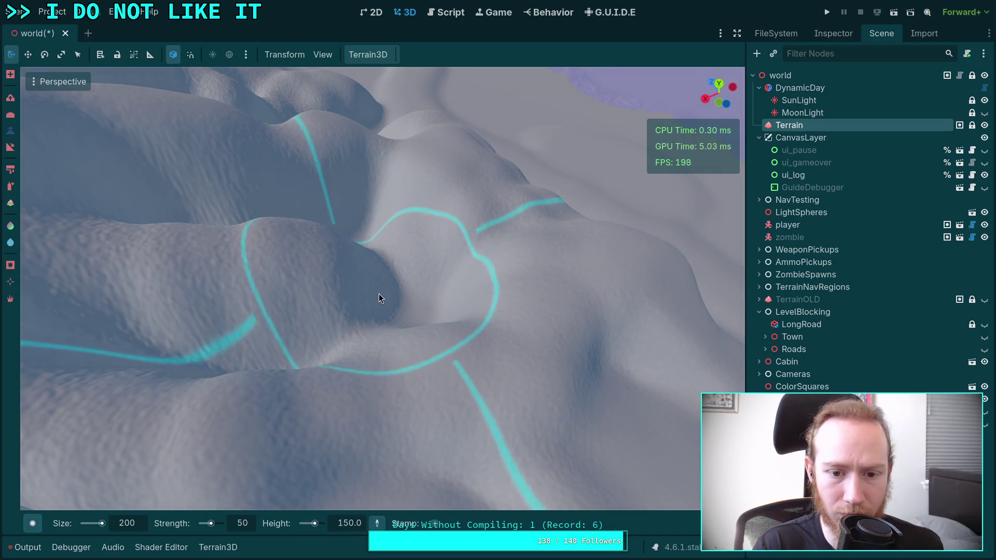
left_click(422, 281, "ctrl")
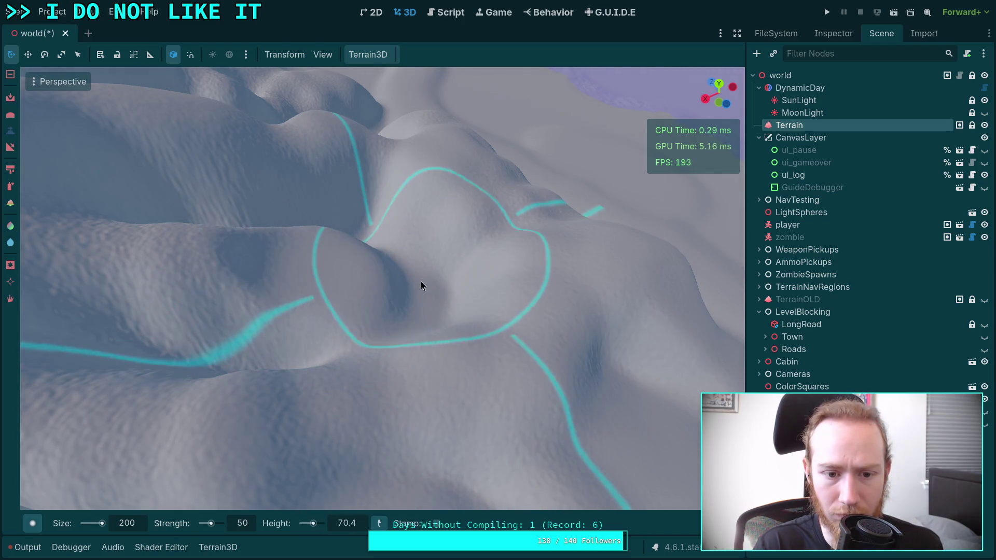
left_click(433, 269, "ctrl")
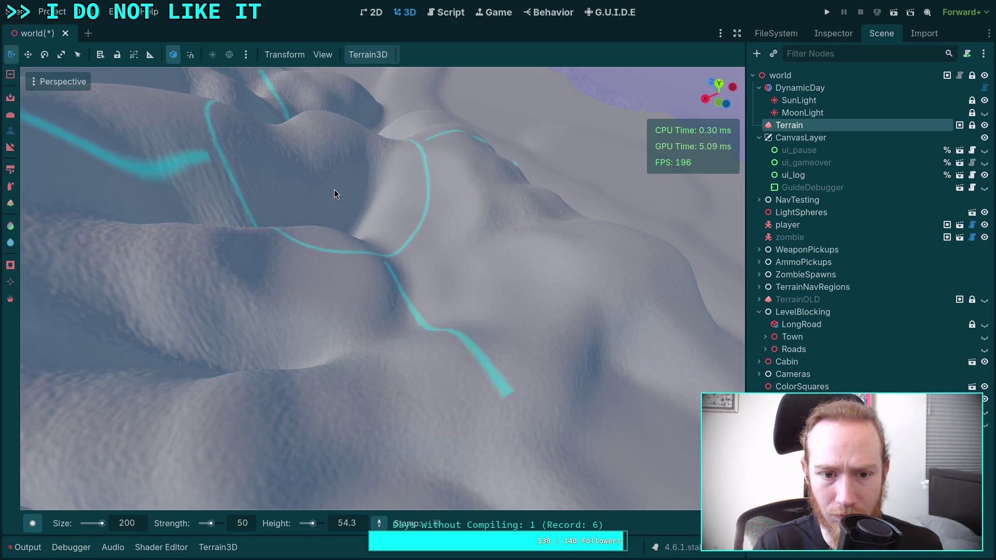
left_click(308, 210, "ctrl")
left_click_drag(381, 275, 406, 272)
Set brush strength to 10 and try new brush shapes from the brush picker.
left_click(249, 521)
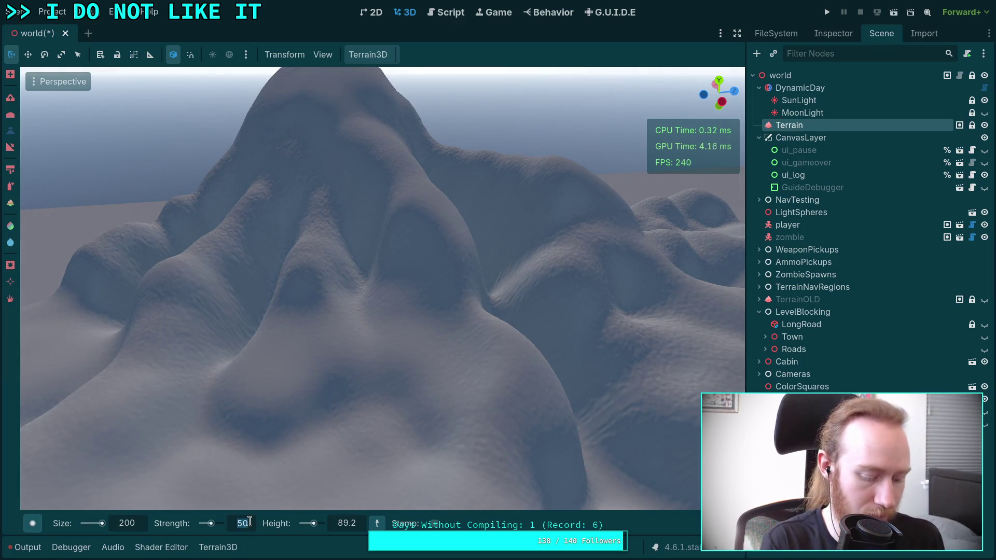
type("10")
key("Return")
left_click(35, 524)
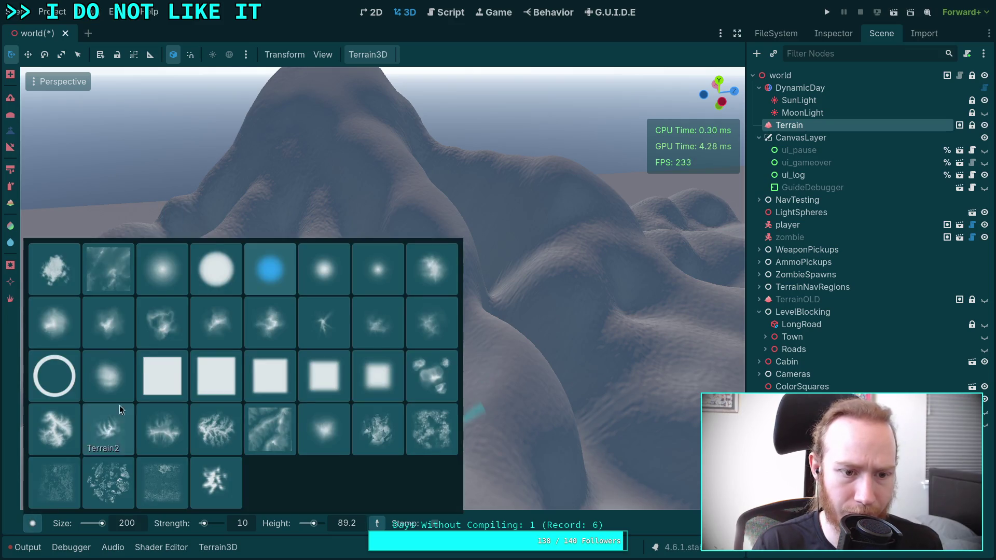
left_click(175, 276)
mouse_move(423, 318)
left_mouse_down()
mouse_move(384, 318)
mouse_move(392, 331)
mouse_move(360, 369)
mouse_move(441, 387)
mouse_move(379, 365)
mouse_move(335, 317)
mouse_move(358, 346)
mouse_move(472, 282)
mouse_move(434, 305)
mouse_move(436, 216)
mouse_move(434, 260)
mouse_move(425, 244)
mouse_move(435, 349)
mouse_move(319, 325)
mouse_move(418, 341)
mouse_move(388, 336)
mouse_move(410, 406)
mouse_move(426, 395)
left_mouse_up()
scroll(469, 332, "down", 5)
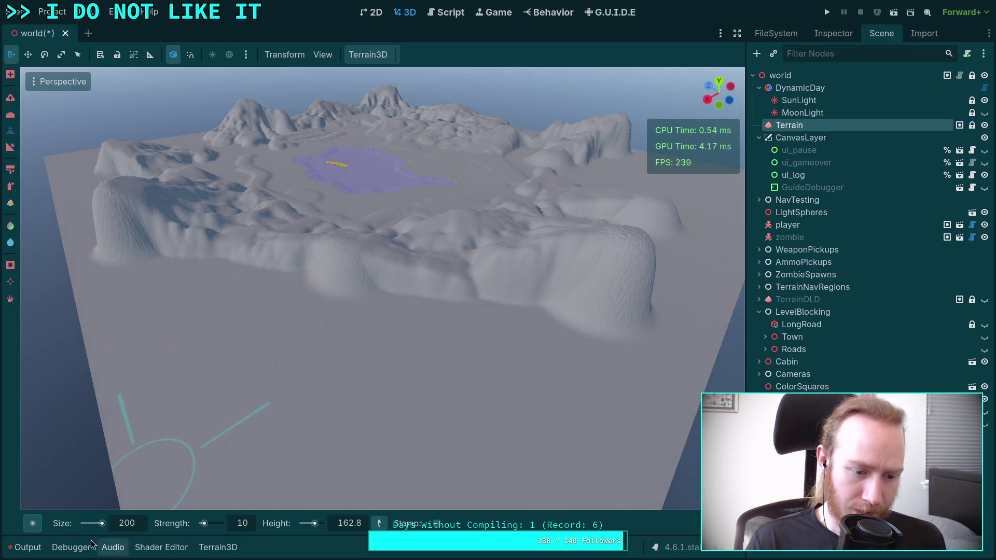
left_click(33, 523)
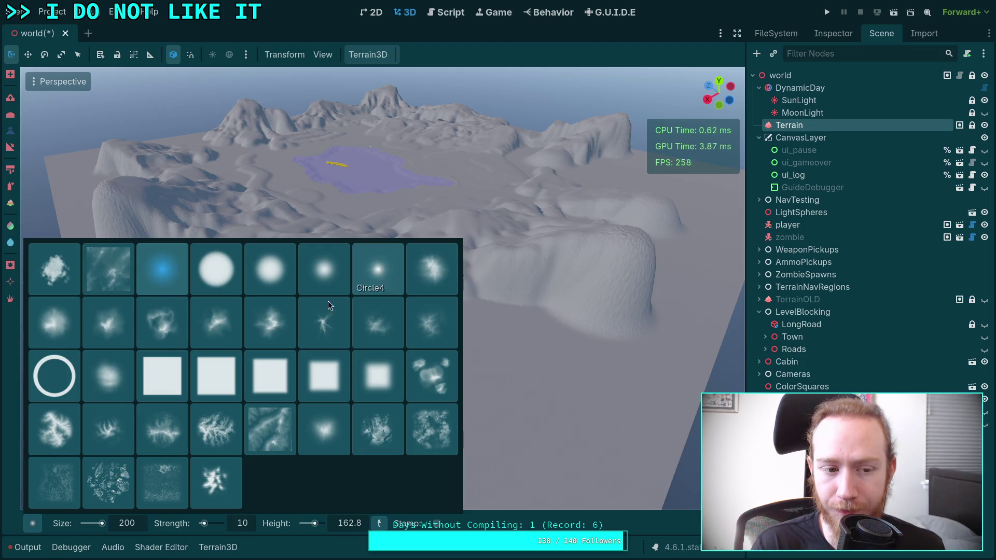
left_click(66, 341)
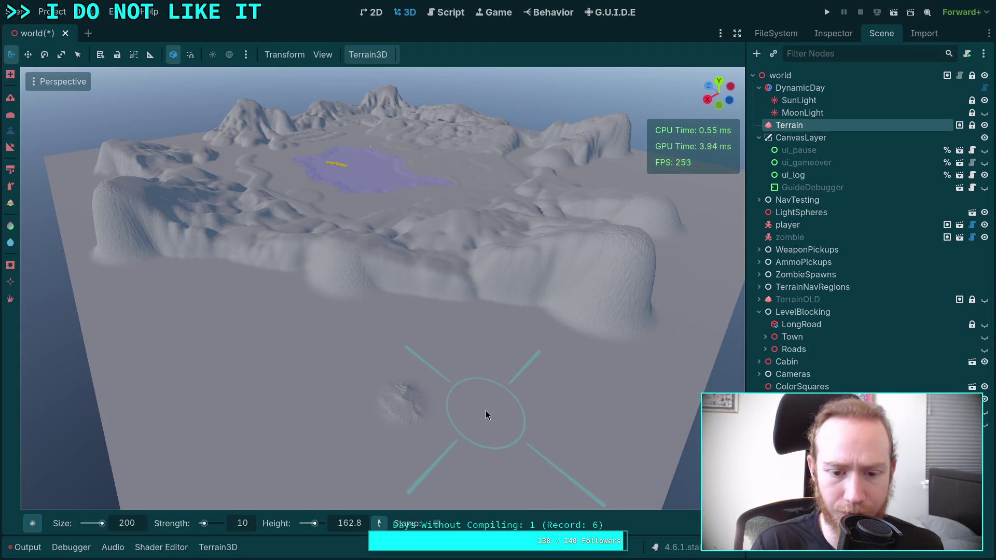
Undo the small test stamp, set brush size 1000 and enable Stamp.
key("ctrl+z")
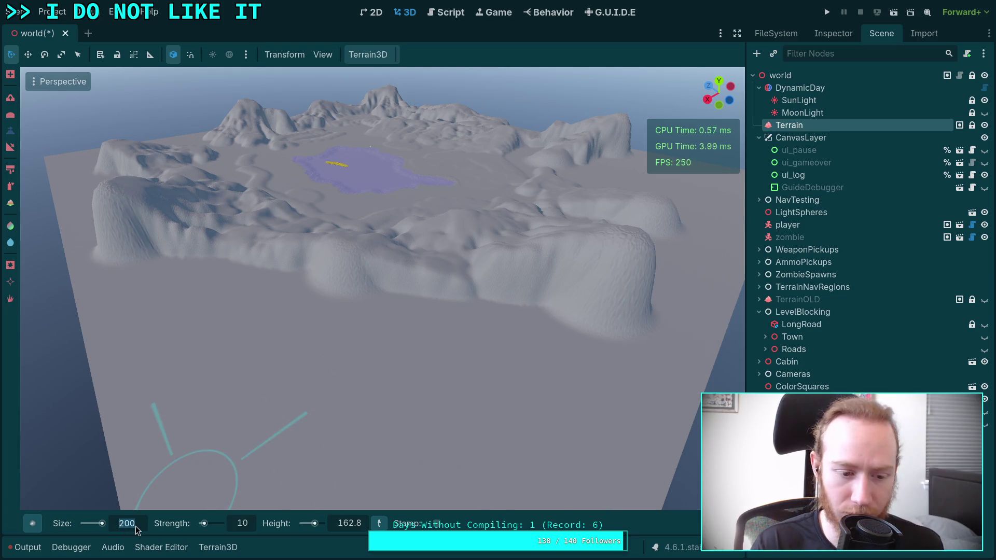
key("Return")
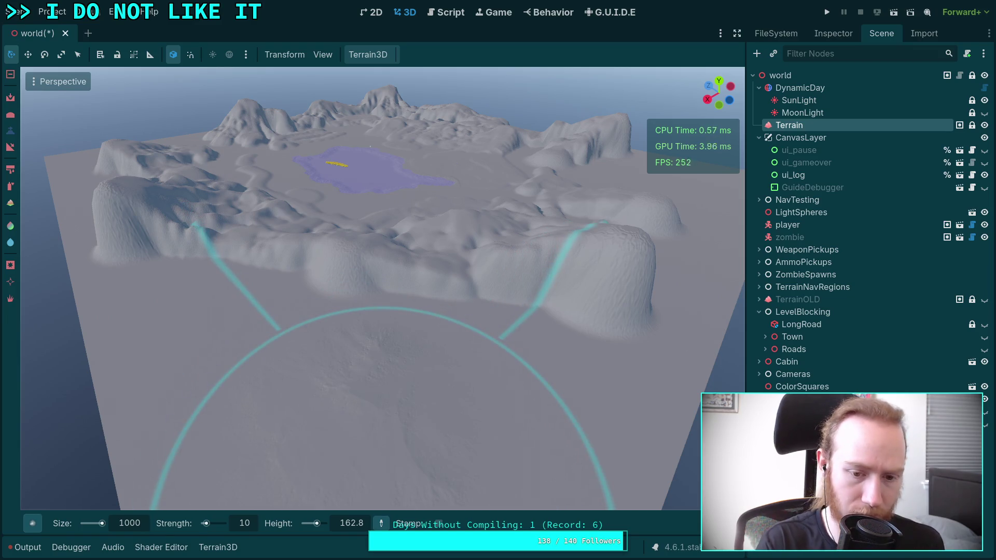
left_click(439, 524)
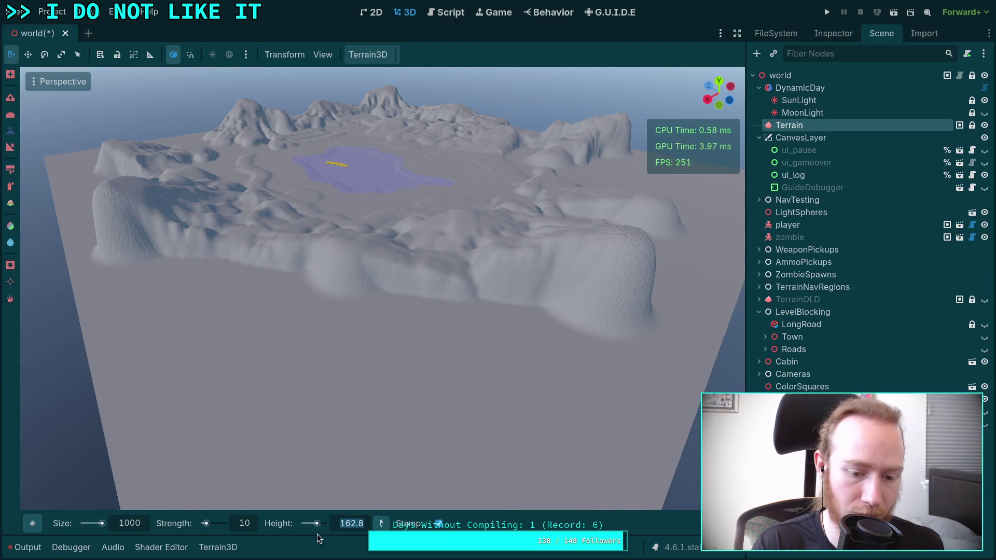
type("90")
Set strength 90 and target height 350, then test-stamp a mountain and undo it.
key("Return")
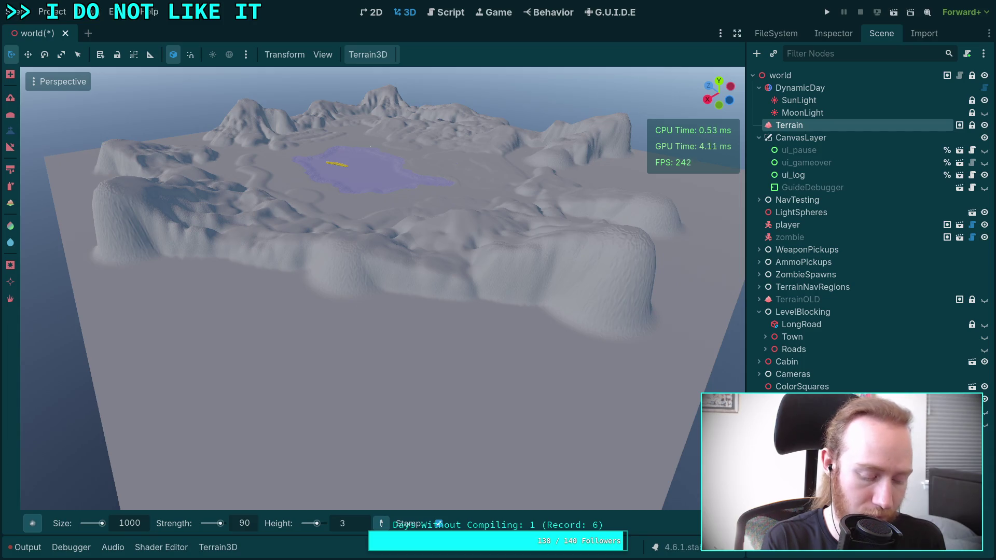
key("Return")
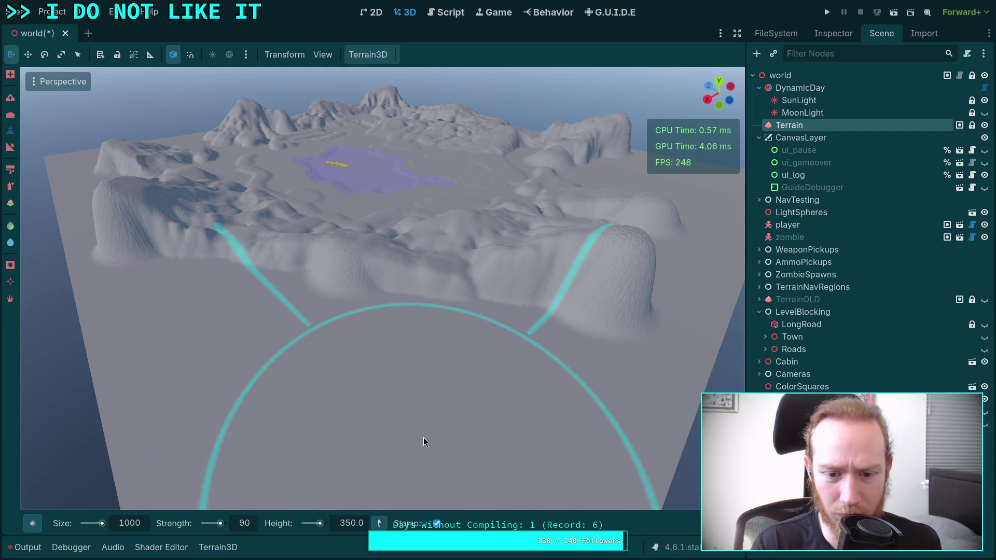
left_click(424, 438)
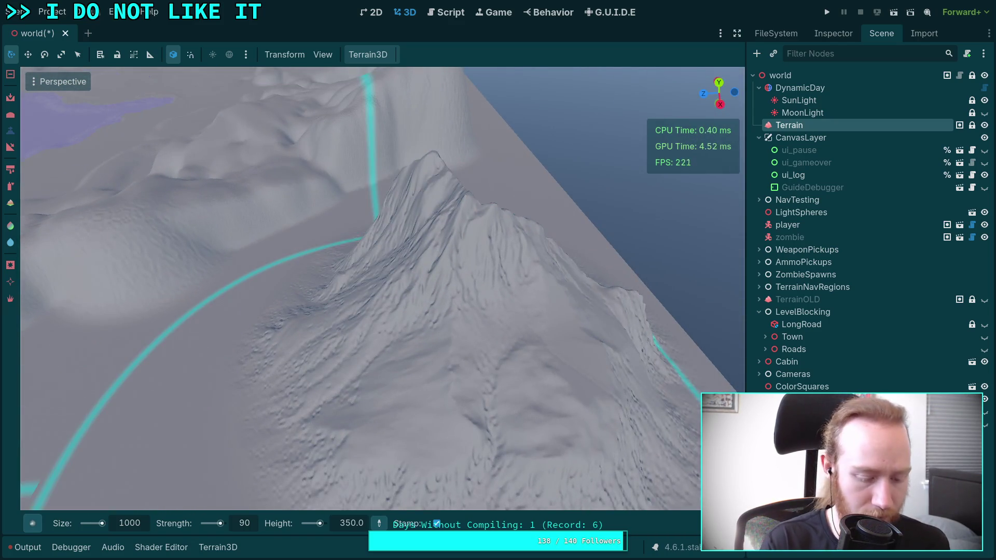
key("ctrl+z")
left_click(39, 522)
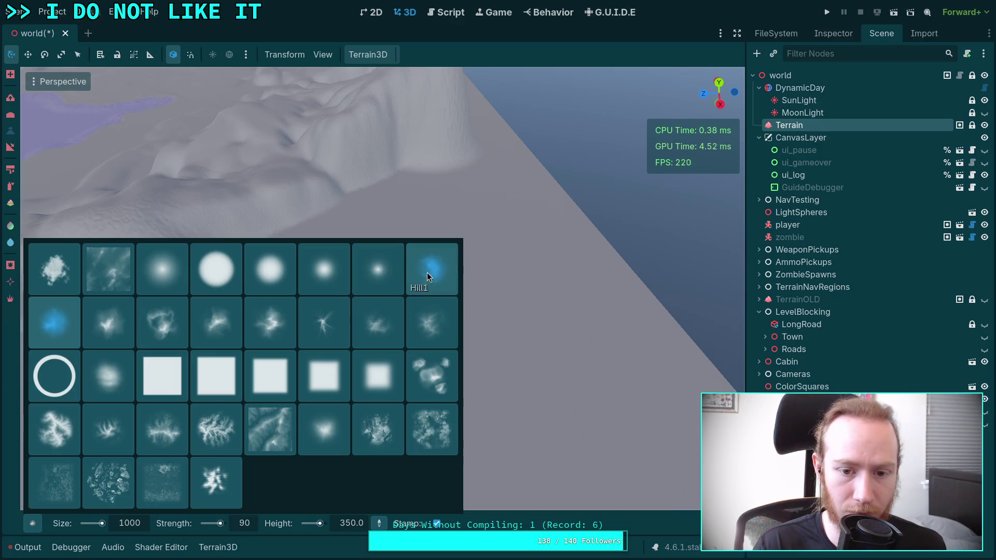
Pick the Mountain3 brush with Align To View, test-stamp a peak and undo it.
left_click(428, 273)
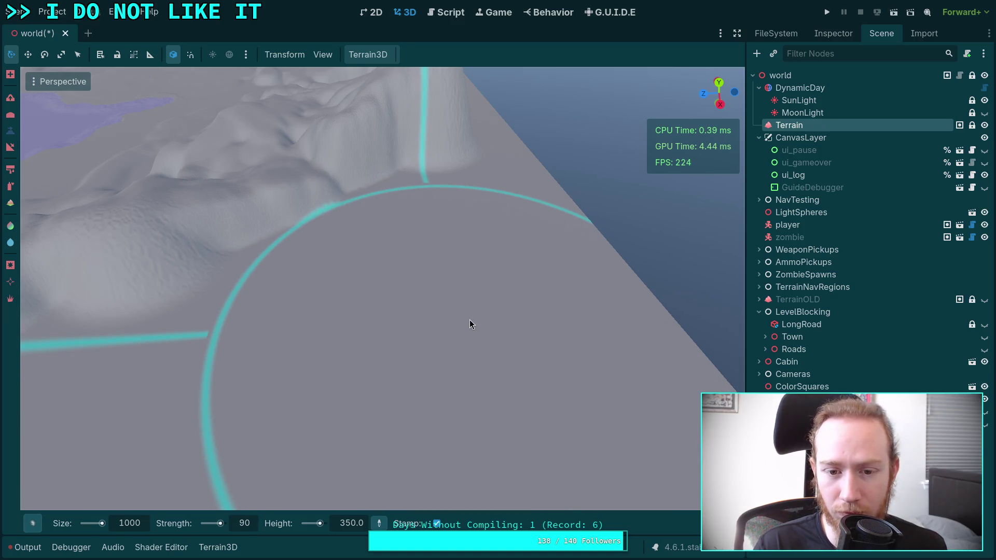
left_click(469, 320)
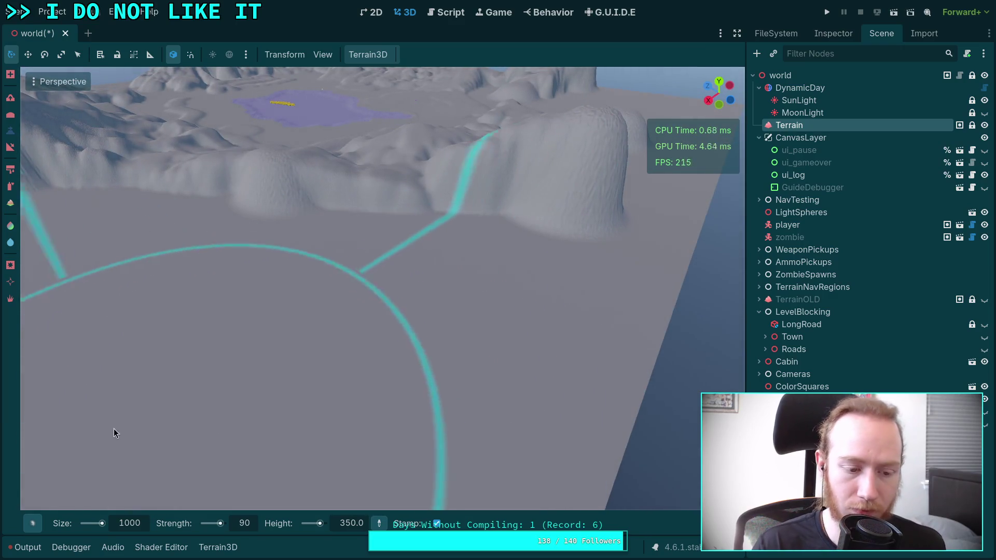
left_click(40, 524)
left_click(206, 331)
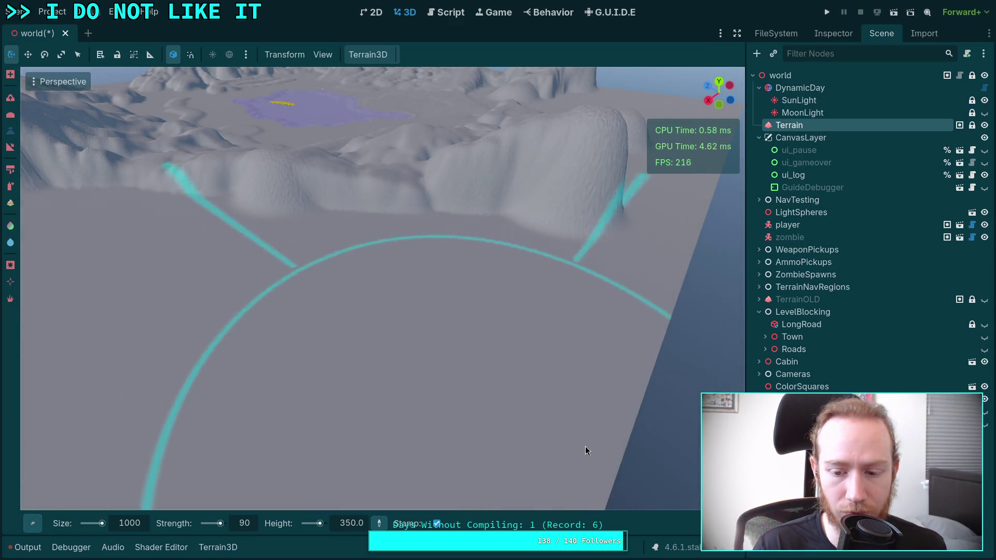
mouse_move(685, 524)
left_click(671, 461)
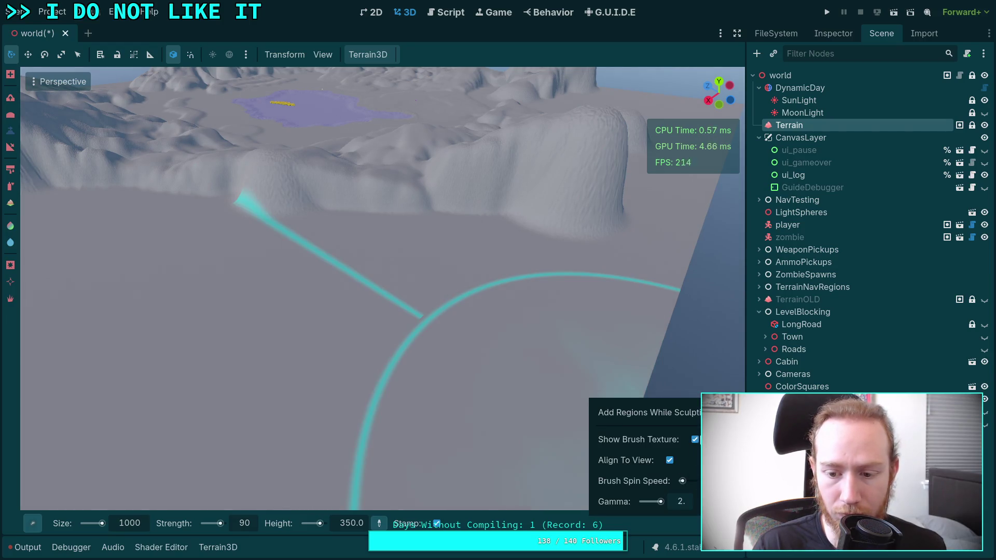
mouse_move(355, 397)
left_mouse_down()
mouse_move(363, 311)
mouse_move(381, 349)
left_mouse_up()
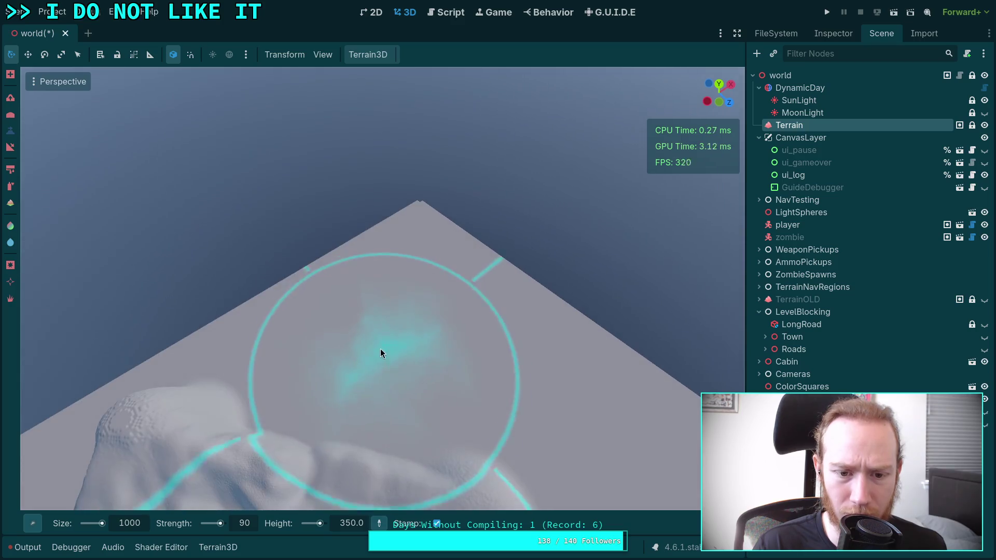
left_click(340, 330)
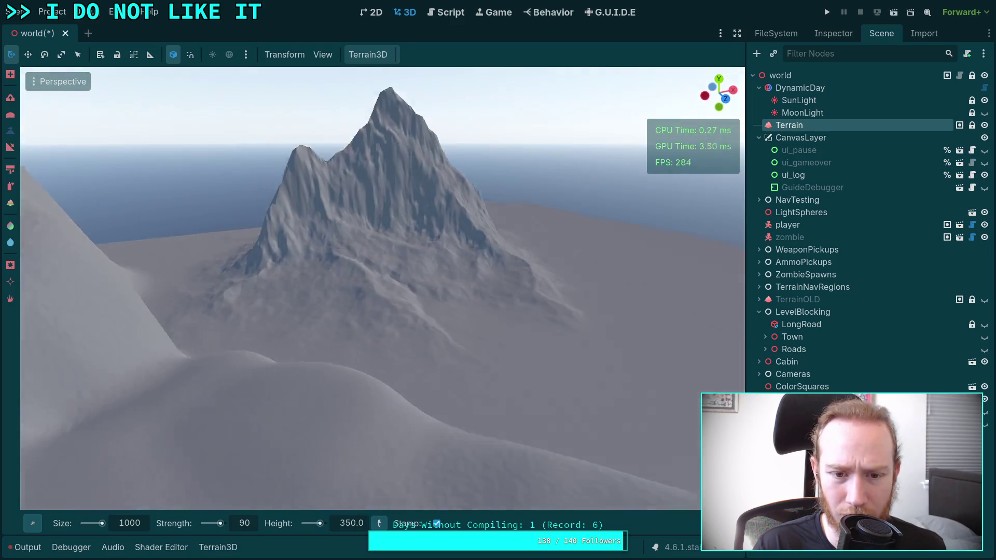
scroll(397, 355, "down", 3)
key("ctrl+z")
Set brush size 1500, then raise and flatten a large mountain on the plain.
mouse_move(400, 359)
left_mouse_down()
mouse_move(369, 347)
mouse_move(153, 516)
left_mouse_up()
left_click(127, 524)
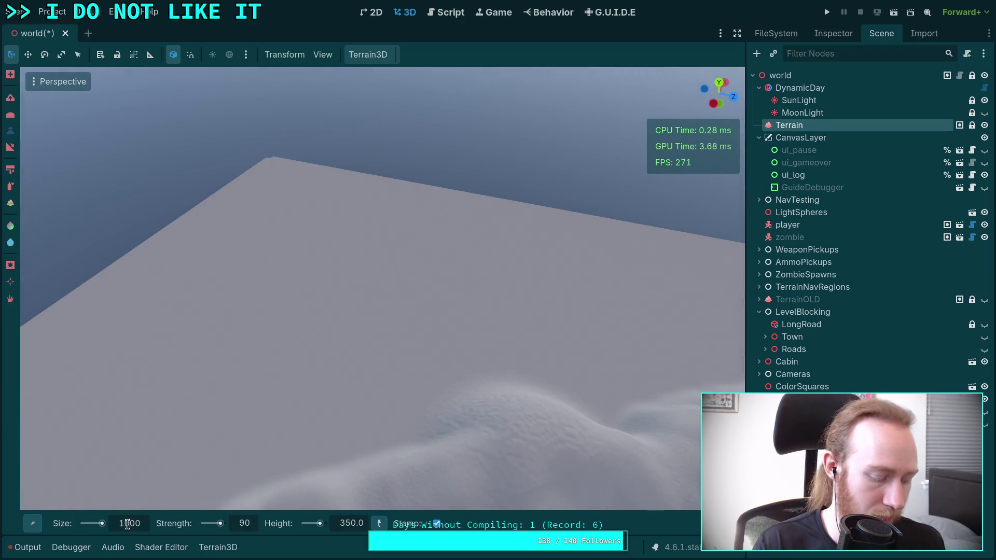
key("Delete")
type("5")
key("Return")
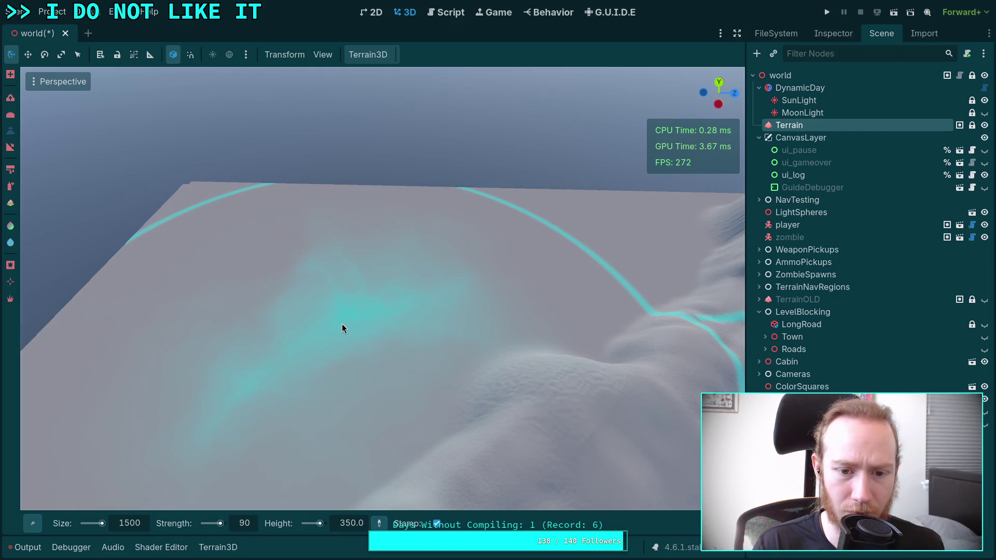
left_click(343, 328)
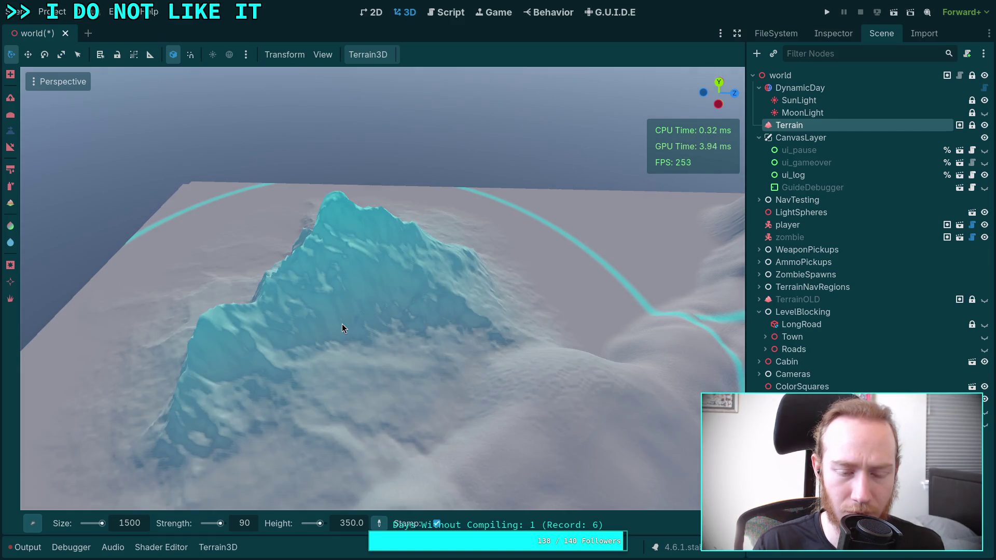
key("w")
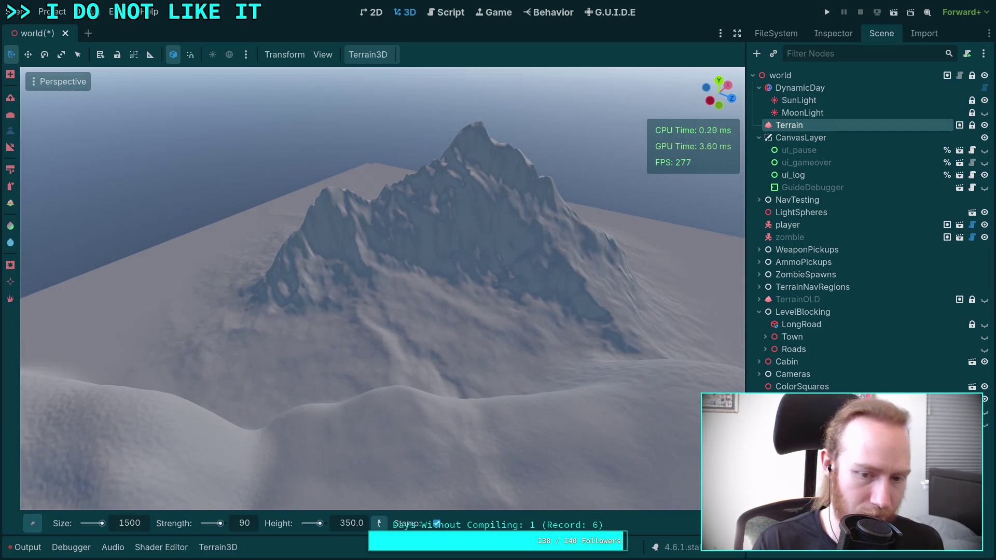
left_click(424, 408)
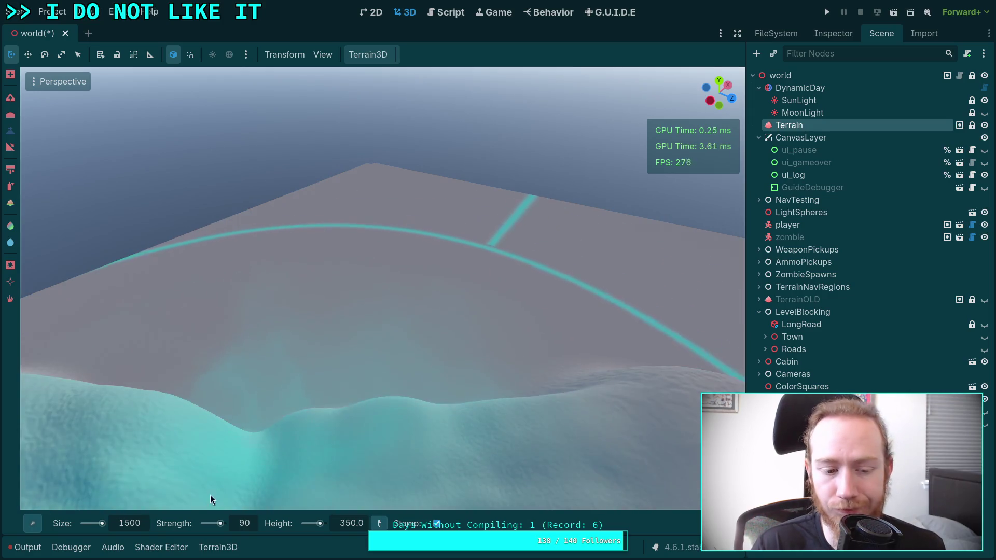
Switch to the soft round Circle brush and untick Show Brush Texture.
mouse_move(38, 519)
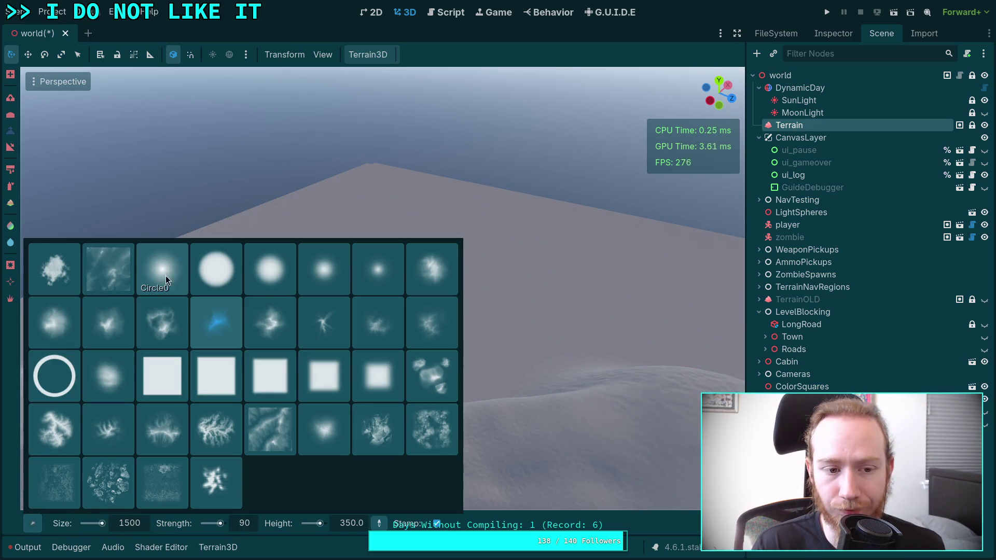
left_click(258, 270)
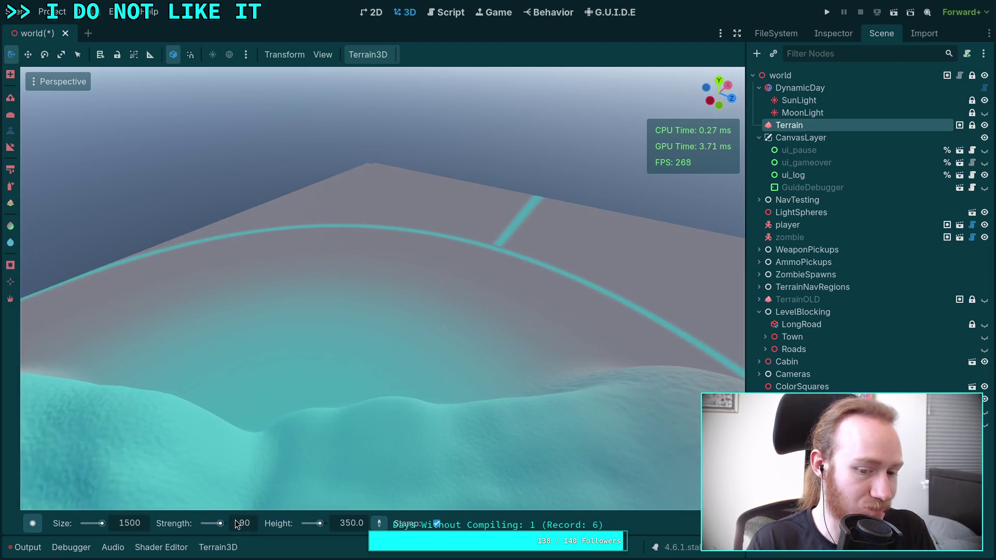
mouse_move(708, 523)
left_click(696, 440)
left_click(696, 439)
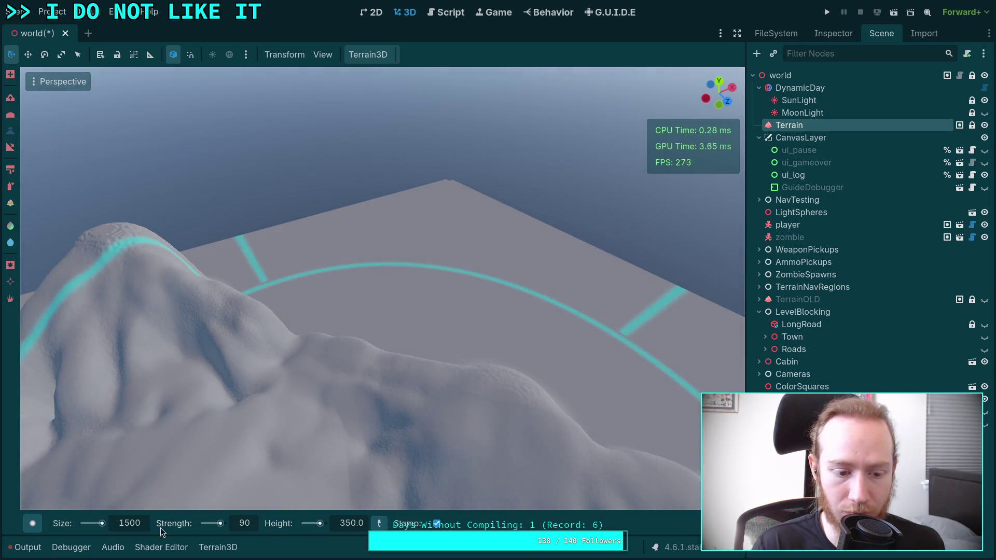
Undo a test bump and raise tall round hills on the flat ground.
left_click(133, 525)
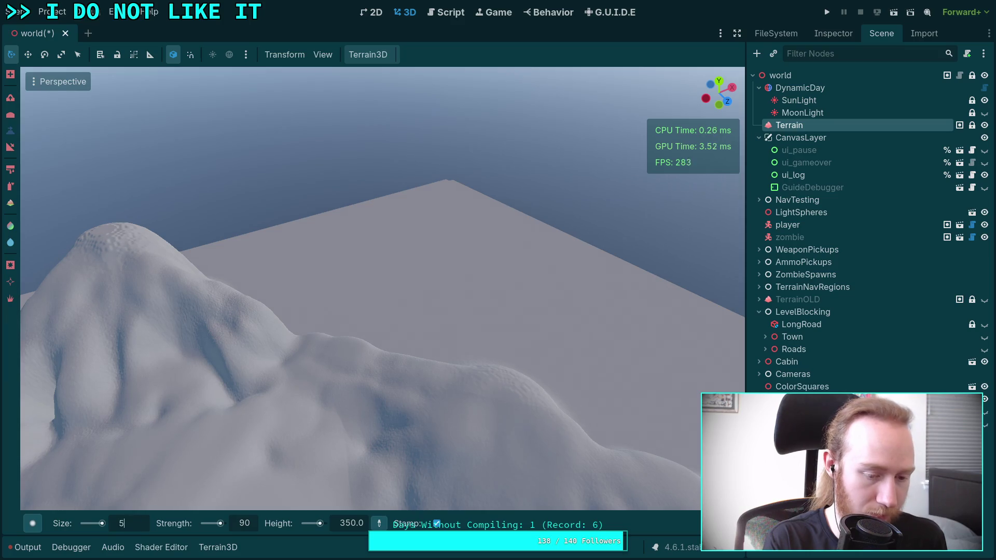
left_click(366, 274)
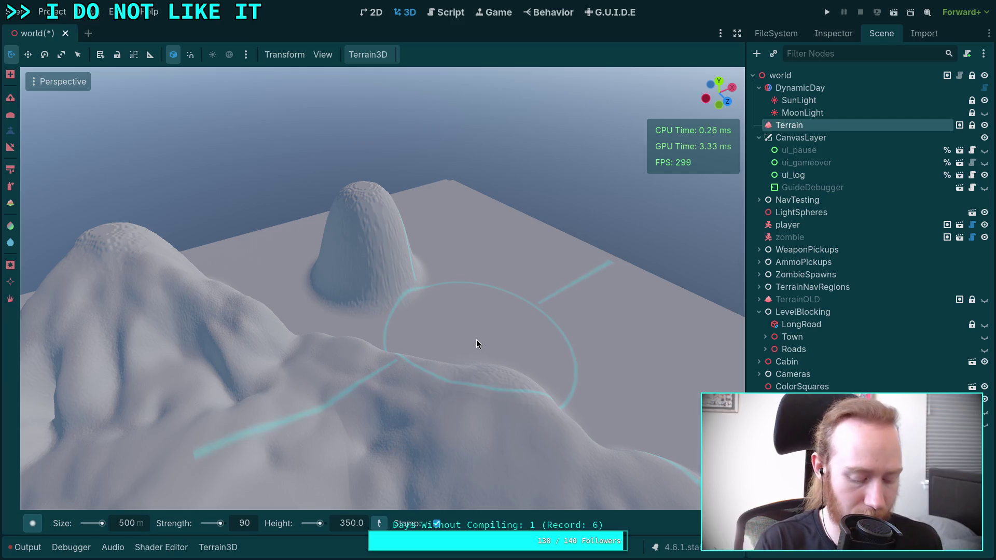
key("ctrl+z")
left_click(544, 299)
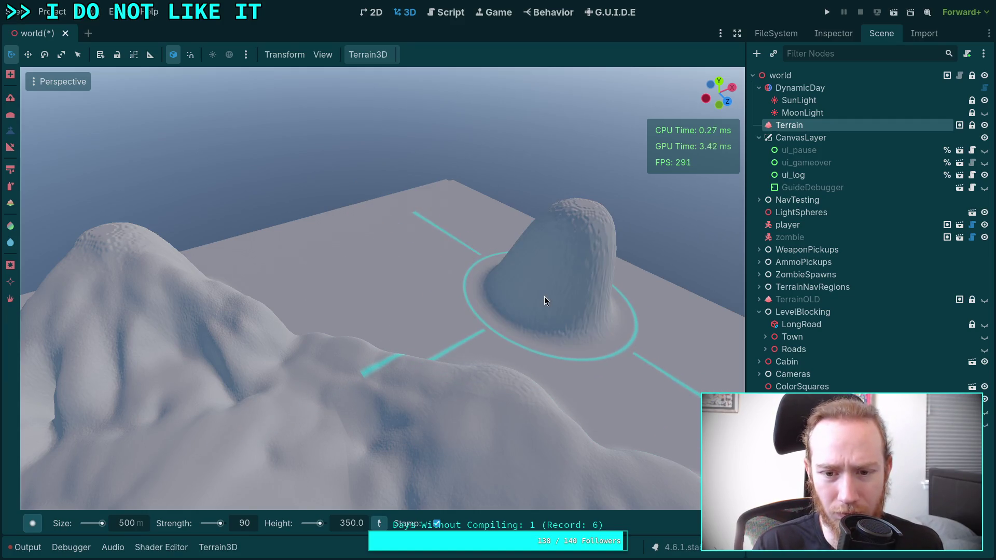
scroll(382, 289, "down", 3)
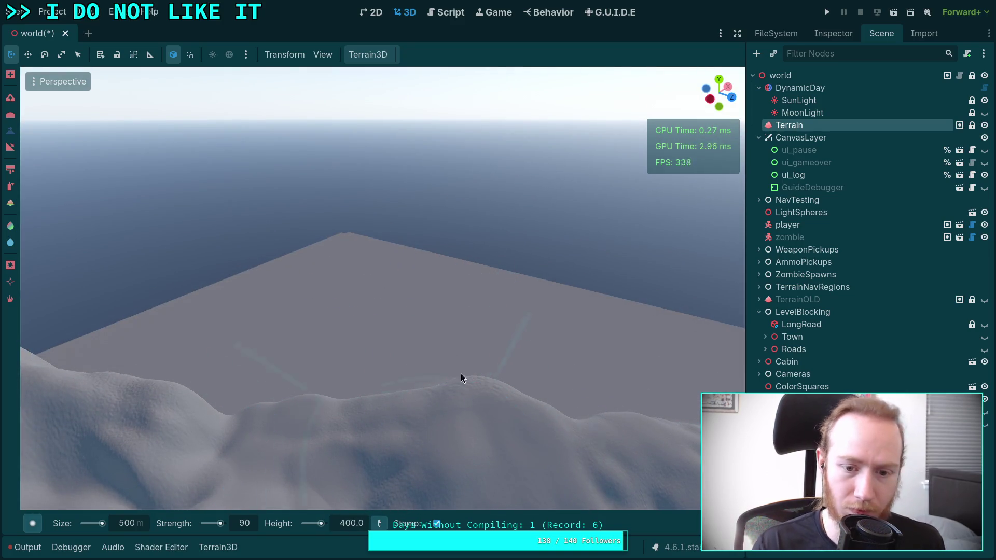
left_click(449, 313)
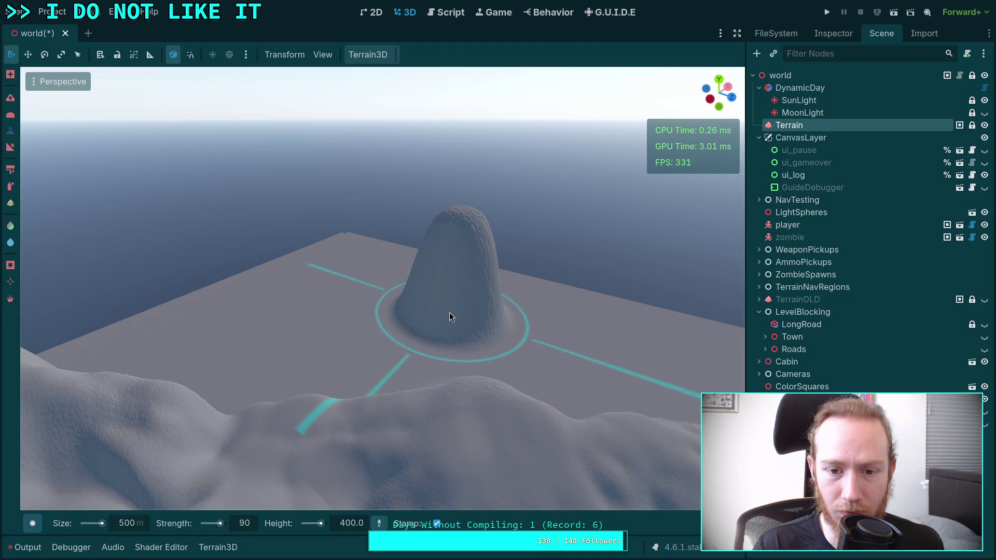
Set target height 300 and raise a second hill left of the first.
type("300")
key("Return")
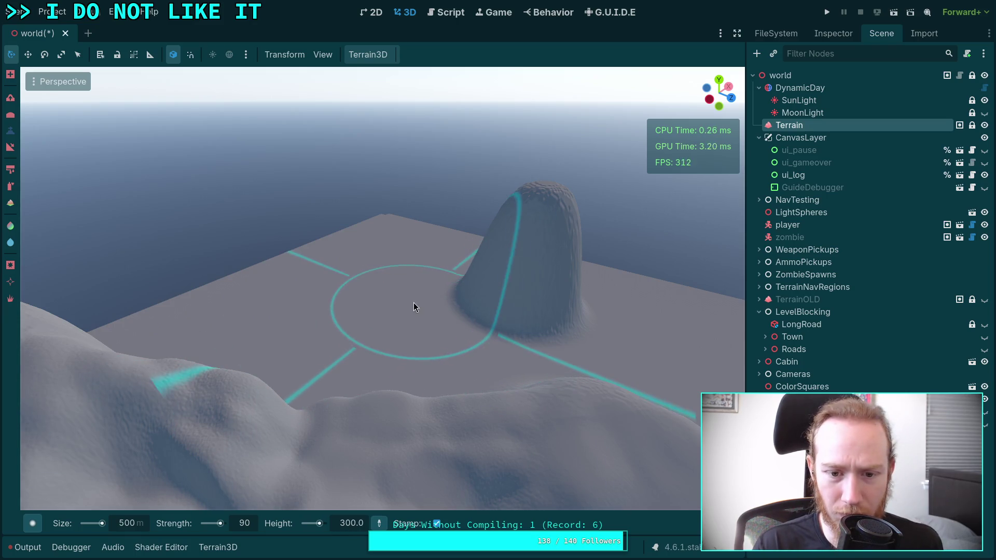
left_click(412, 303)
left_click_drag(459, 302, 107, 294)
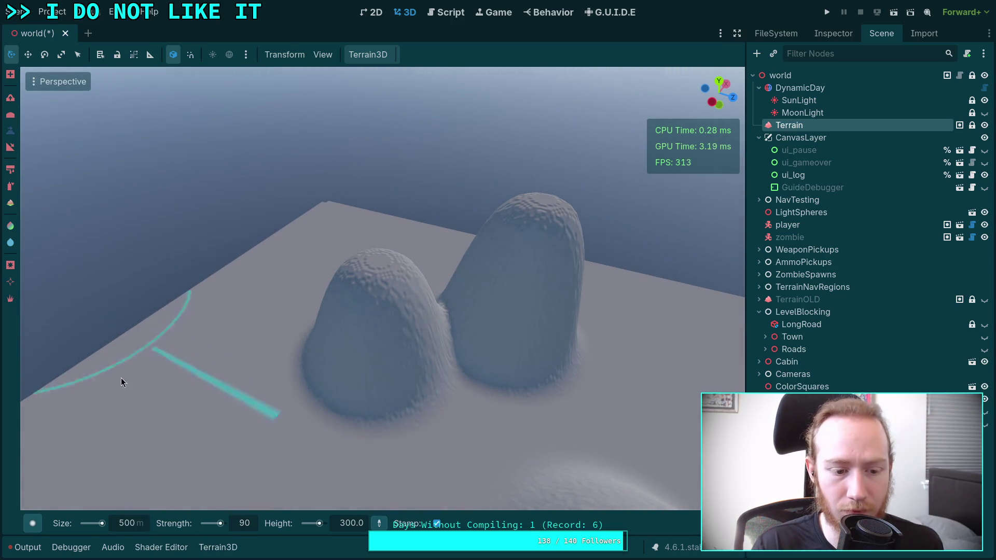
mouse_move(404, 482)
left_mouse_down()
mouse_move(477, 451)
mouse_move(453, 429)
left_mouse_up()
Set brush size 200 and orbit in close to one of the hills.
left_click(141, 525)
type("200")
key("Return")
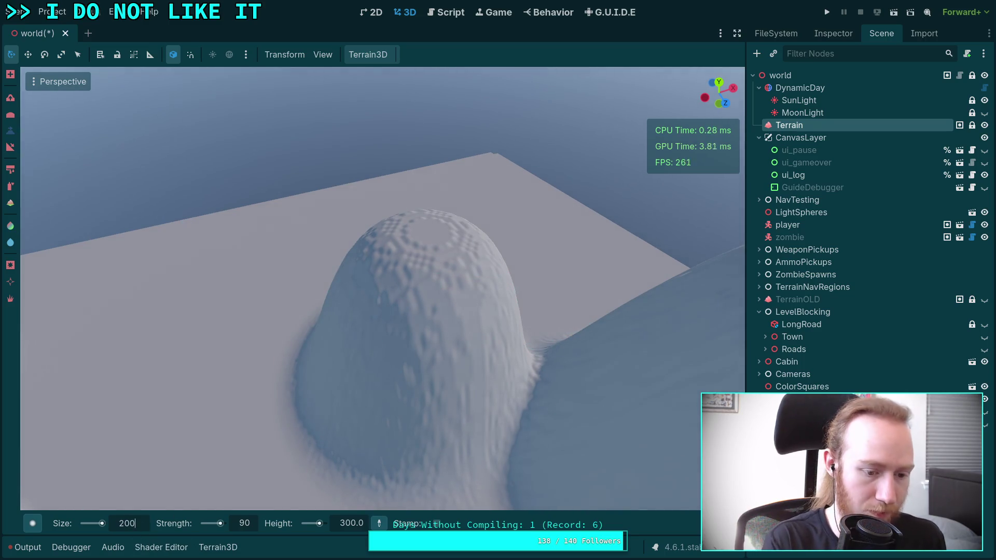
left_click_drag(186, 456, 387, 415)
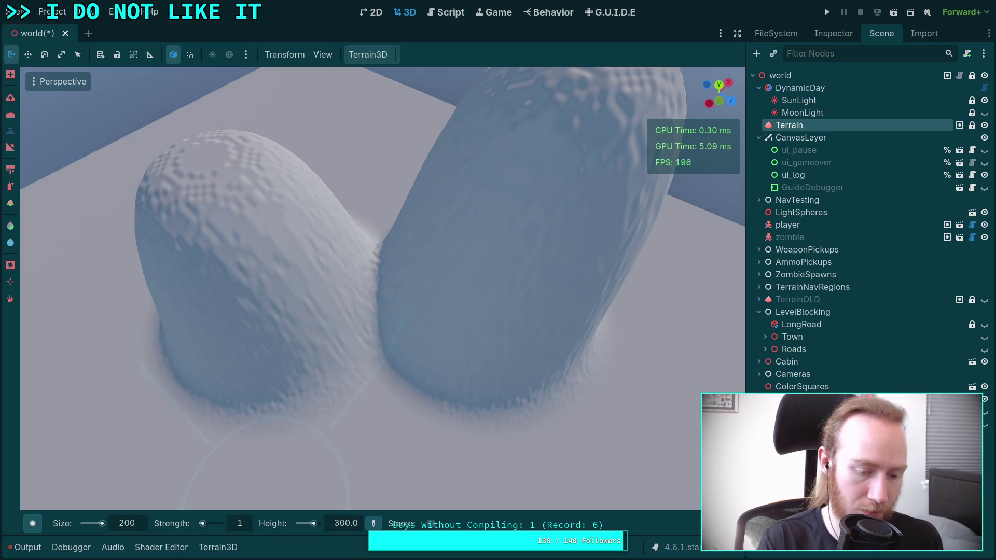
mouse_move(264, 483)
left_mouse_down()
mouse_move(400, 259)
mouse_move(403, 365)
mouse_move(99, 554)
left_mouse_up()
Pick the Smoke brush and level the pillar face and base toward the target height.
left_click(33, 524)
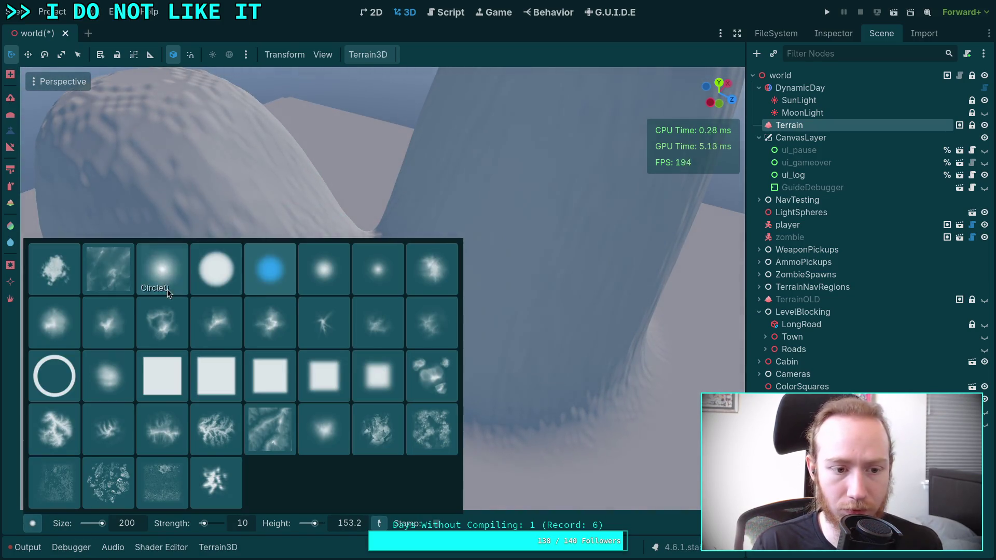
left_click(114, 386)
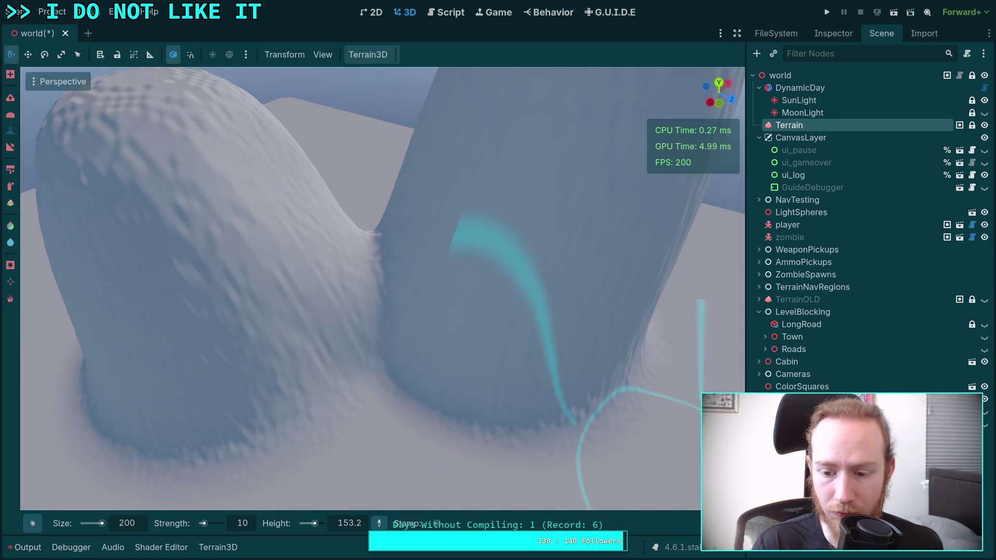
mouse_move(674, 524)
mouse_move(674, 524)
left_mouse_down()
mouse_move(468, 342)
mouse_move(428, 336)
left_mouse_up()
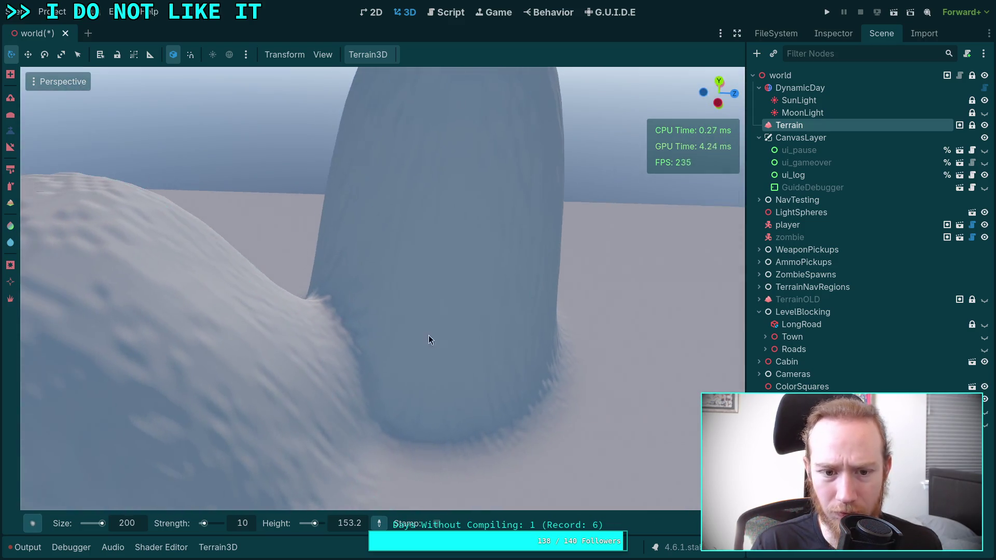
mouse_move(384, 174)
left_mouse_down()
mouse_move(319, 295)
mouse_move(409, 322)
mouse_move(434, 276)
left_mouse_up()
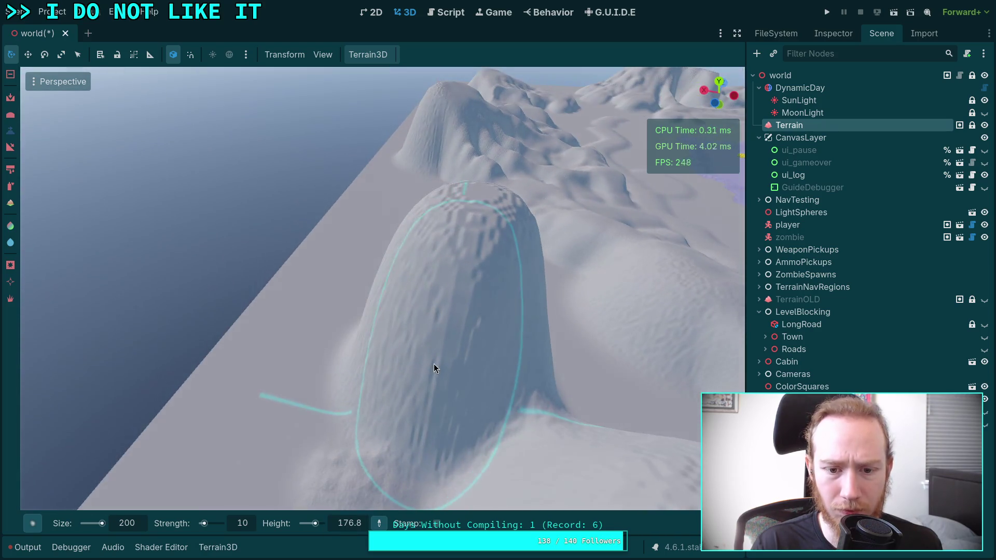
mouse_move(434, 364)
left_mouse_down()
mouse_move(451, 443)
mouse_move(505, 438)
left_mouse_up()
Switch to the Slope tool, build up the pillar base and raise a mound beside it.
key("s")
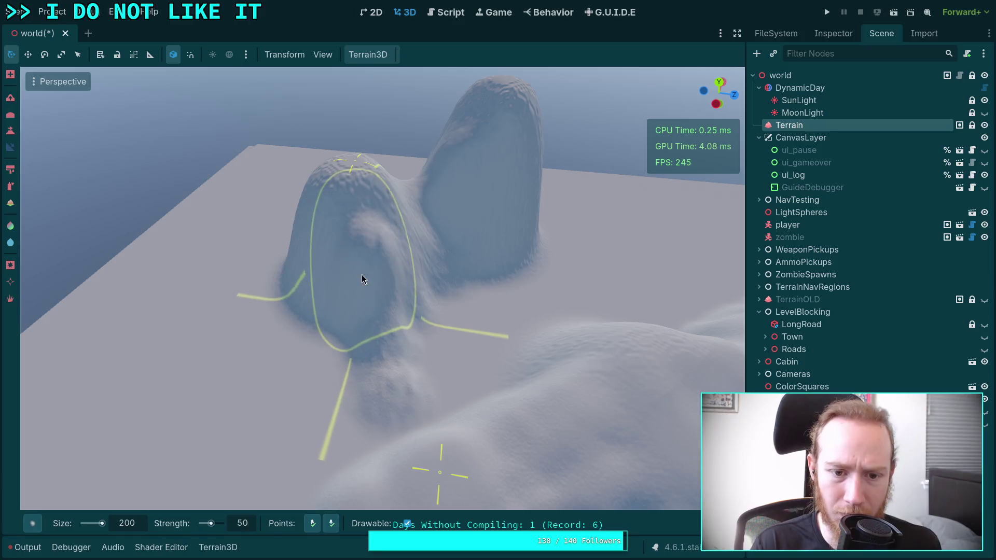
left_click_drag(401, 374, 348, 423)
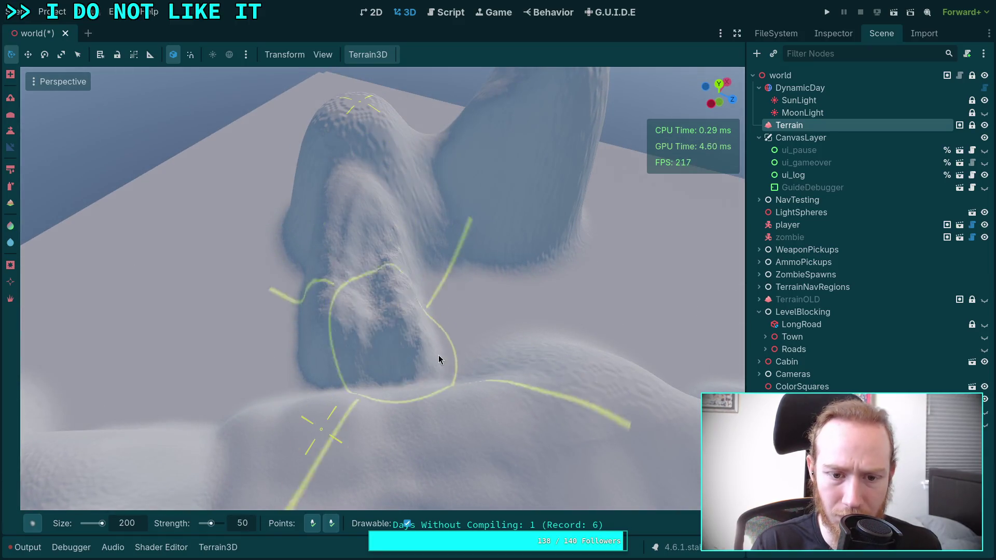
mouse_move(695, 523)
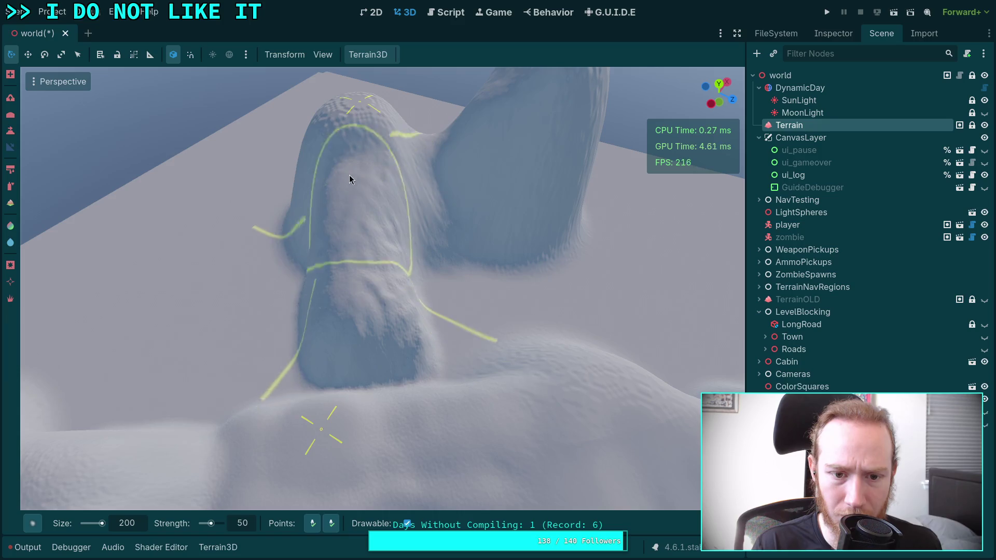
mouse_move(353, 200)
left_mouse_down()
mouse_move(384, 372)
mouse_move(328, 381)
mouse_move(407, 348)
left_mouse_up()
scroll(407, 337, "up", 5)
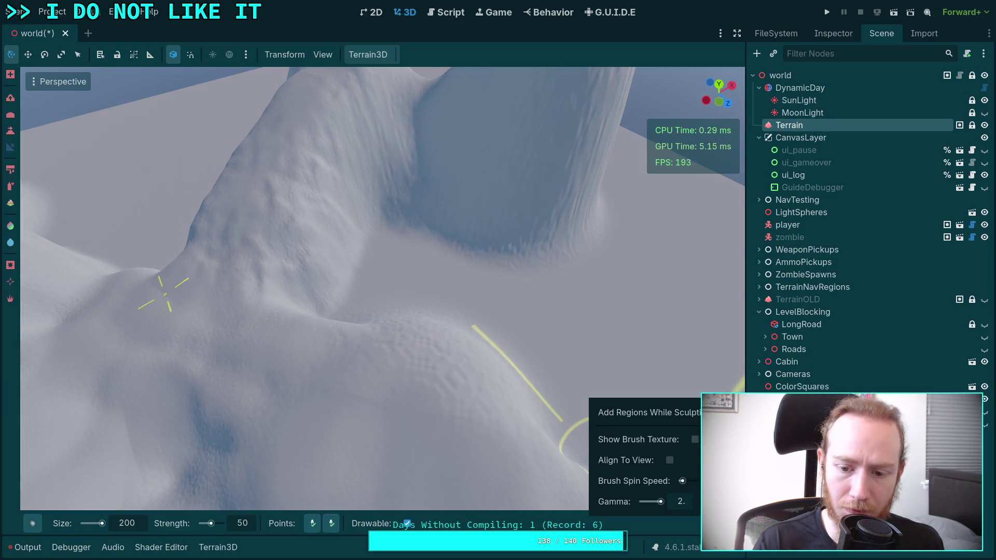
left_click_drag(335, 202, 365, 232)
scroll(366, 232, "down", 5)
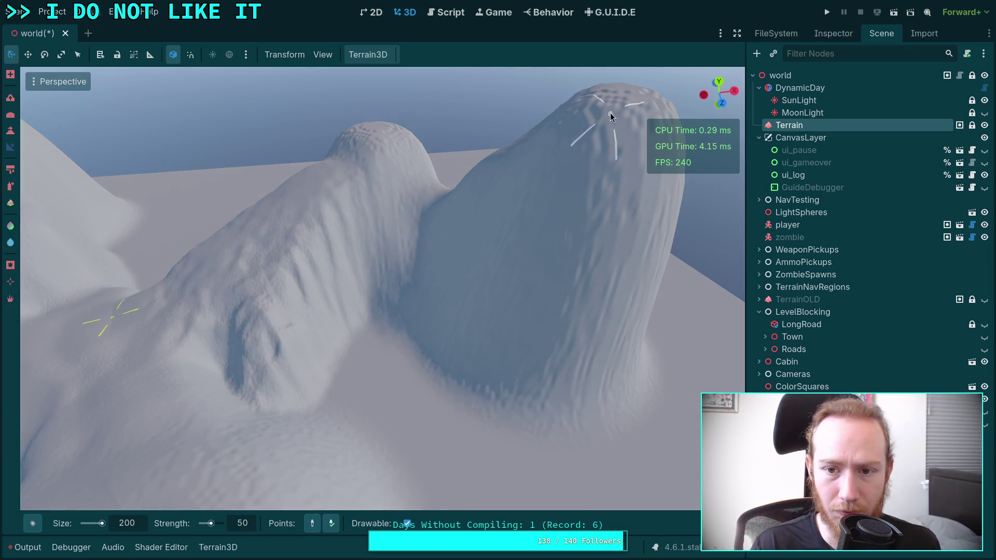
Orbit around the craggy mound and the tall hill to inspect them.
left_click_drag(553, 231, 449, 210)
mouse_move(445, 415)
left_mouse_down()
mouse_move(491, 363)
mouse_move(423, 201)
mouse_move(420, 249)
mouse_move(498, 218)
mouse_move(558, 319)
mouse_move(394, 291)
mouse_move(441, 337)
mouse_move(404, 322)
left_mouse_up()
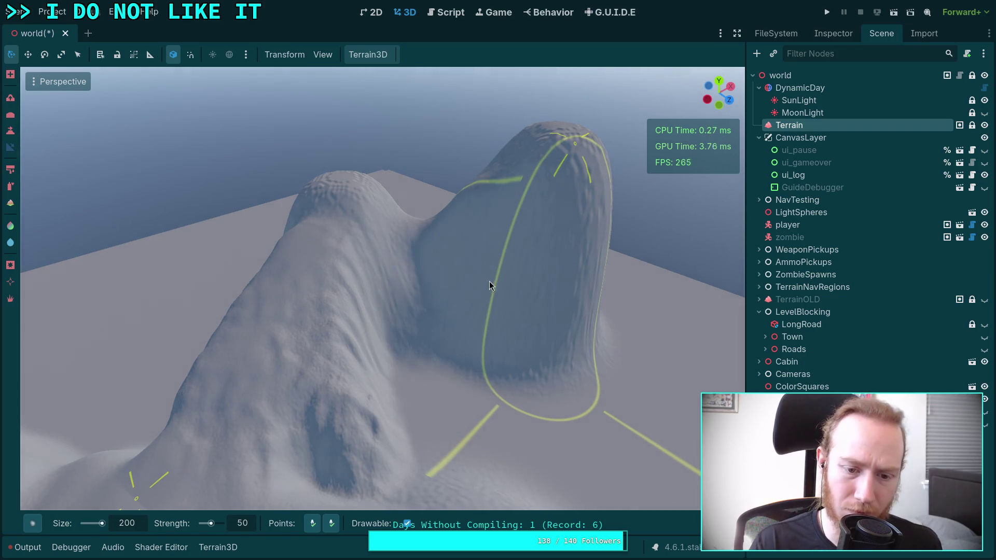
mouse_move(420, 464)
left_mouse_down()
mouse_move(382, 394)
mouse_move(477, 444)
left_mouse_up()
left_click_drag(477, 335, 319, 148)
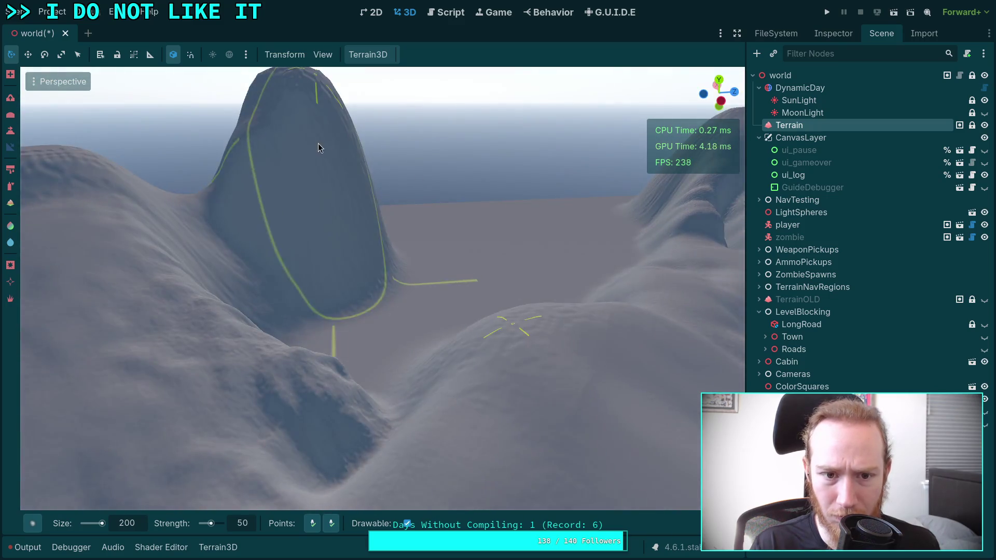
left_click_drag(347, 224, 389, 274)
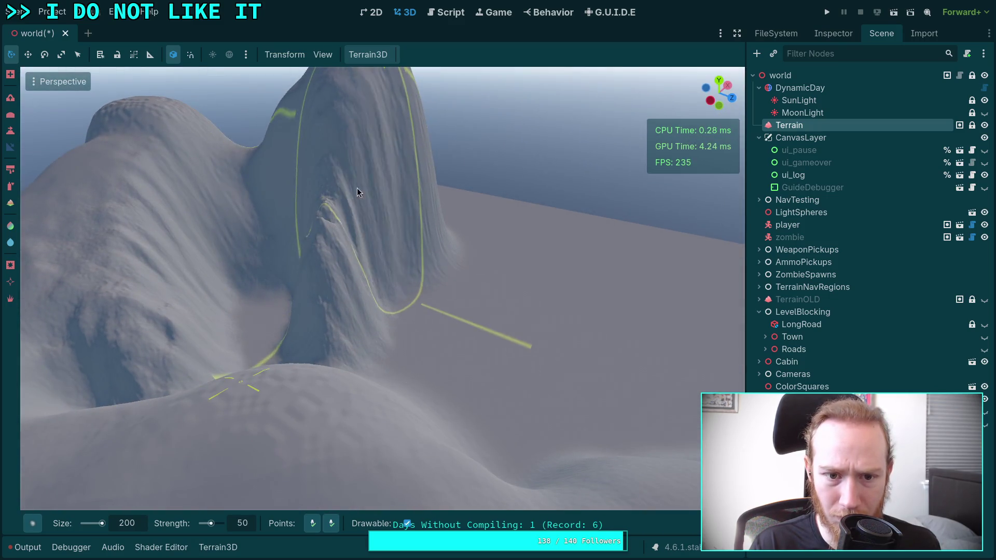
mouse_move(330, 363)
left_mouse_down()
mouse_move(521, 162)
mouse_move(441, 328)
mouse_move(462, 168)
mouse_move(329, 400)
mouse_move(377, 354)
mouse_move(393, 528)
left_mouse_up()
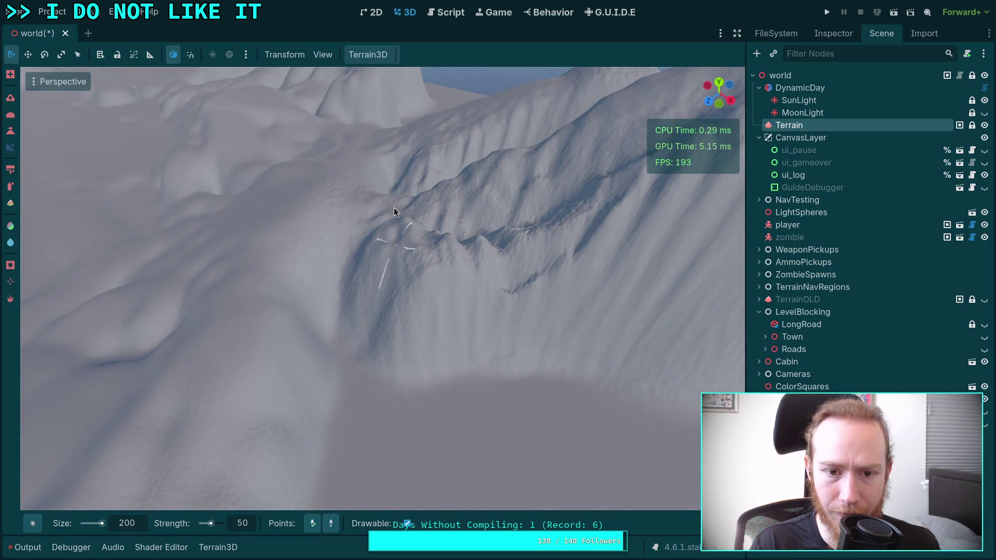
Inspect the hillside and two peaks from new angles, then lower brush strength to 10.
left_click_drag(324, 197, 310, 527)
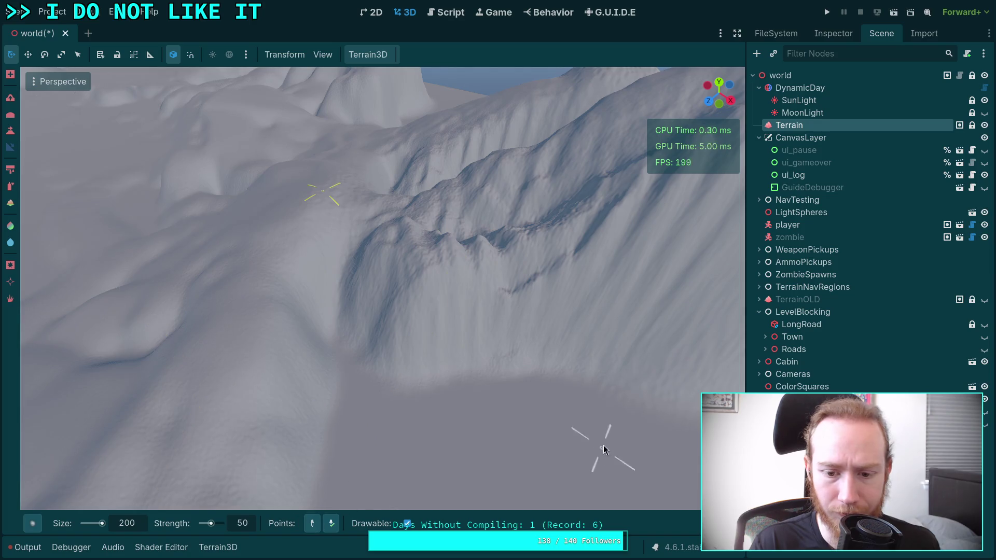
mouse_move(580, 423)
left_mouse_down()
mouse_move(359, 206)
mouse_move(366, 313)
mouse_move(399, 298)
mouse_move(463, 421)
mouse_move(395, 363)
mouse_move(311, 348)
mouse_move(181, 381)
mouse_move(388, 330)
mouse_move(373, 311)
mouse_move(344, 415)
mouse_move(384, 364)
mouse_move(400, 328)
mouse_move(332, 170)
mouse_move(416, 336)
mouse_move(380, 209)
mouse_move(380, 351)
mouse_move(432, 276)
mouse_move(525, 324)
mouse_move(454, 338)
mouse_move(467, 327)
mouse_move(458, 291)
mouse_move(385, 502)
mouse_move(340, 420)
mouse_move(339, 325)
left_mouse_up()
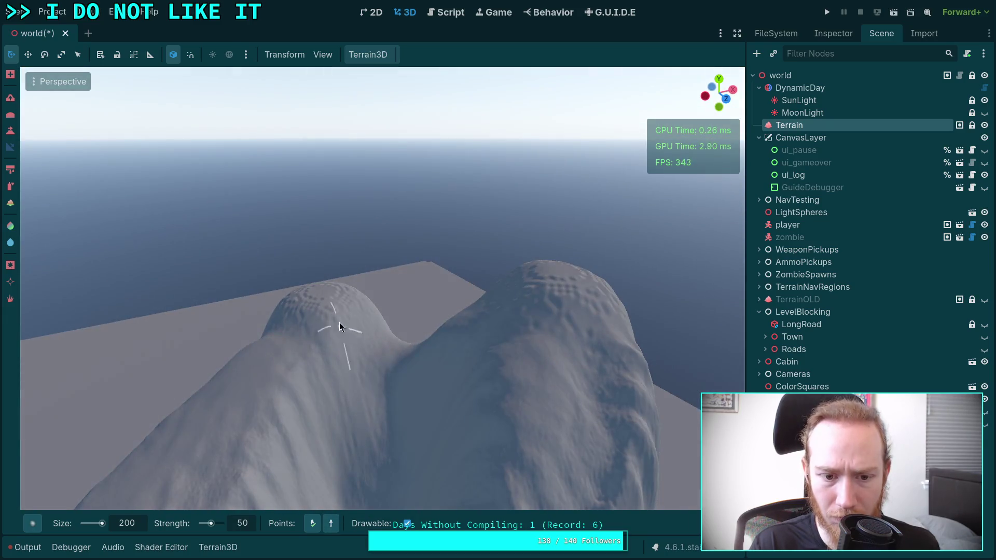
left_click_drag(304, 531, 338, 419)
mouse_move(338, 334)
left_mouse_down()
mouse_move(378, 332)
mouse_move(382, 303)
mouse_move(457, 238)
left_mouse_up()
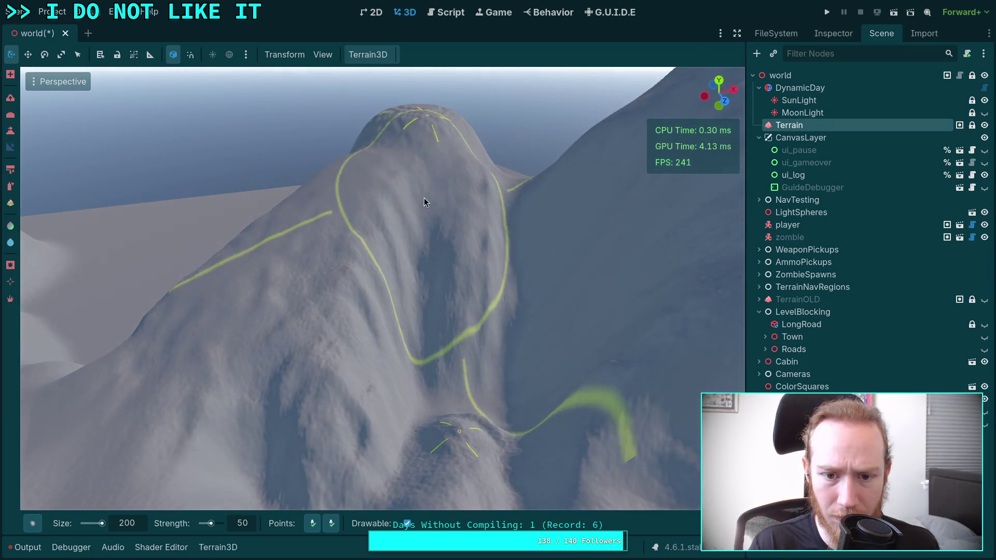
mouse_move(529, 362)
left_mouse_down()
mouse_move(425, 425)
mouse_move(342, 498)
mouse_move(394, 415)
mouse_move(482, 334)
left_mouse_up()
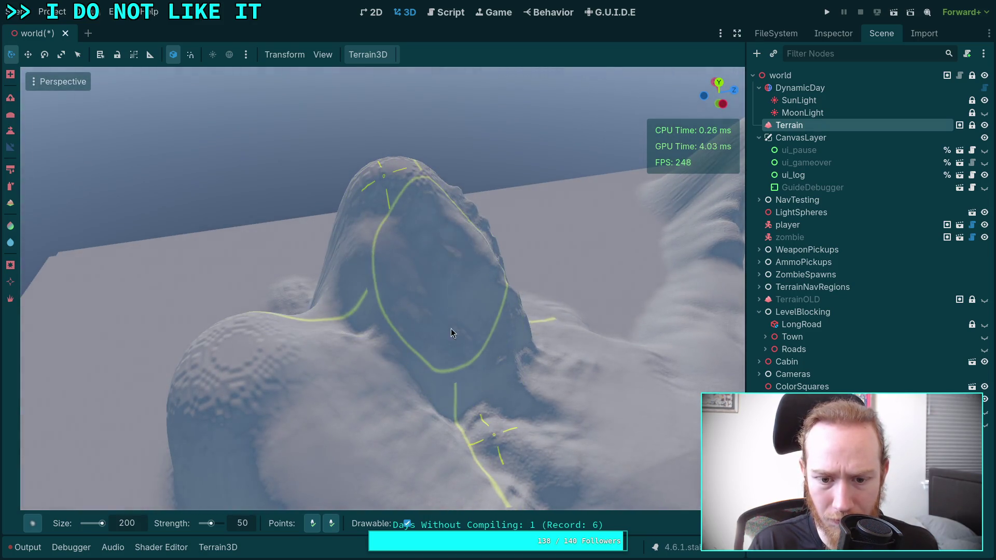
left_click_drag(470, 350, 236, 316)
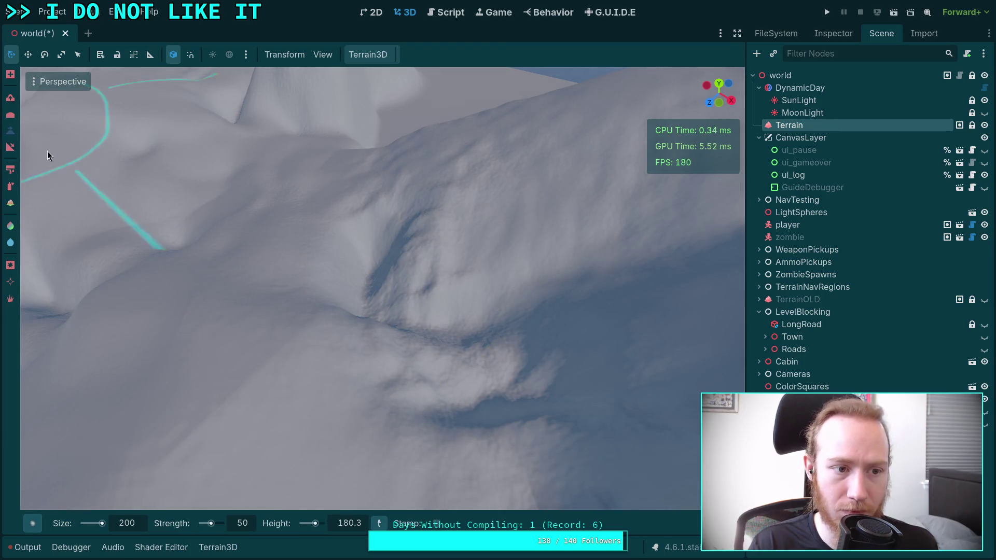
left_click_drag(248, 523, 227, 523)
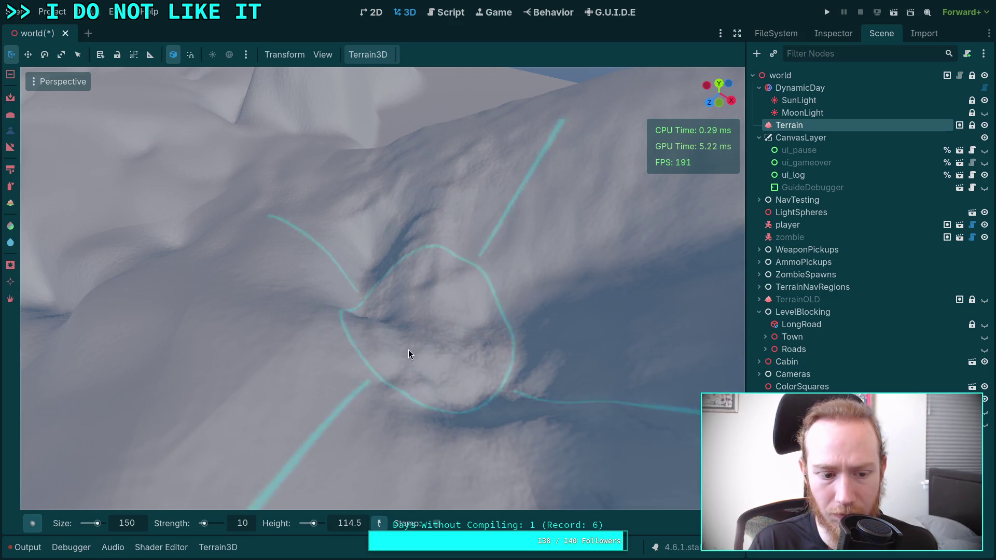
Orbit to a low view of the mountain, then pull back to a wide view with the lake.
left_click_drag(525, 403, 372, 412)
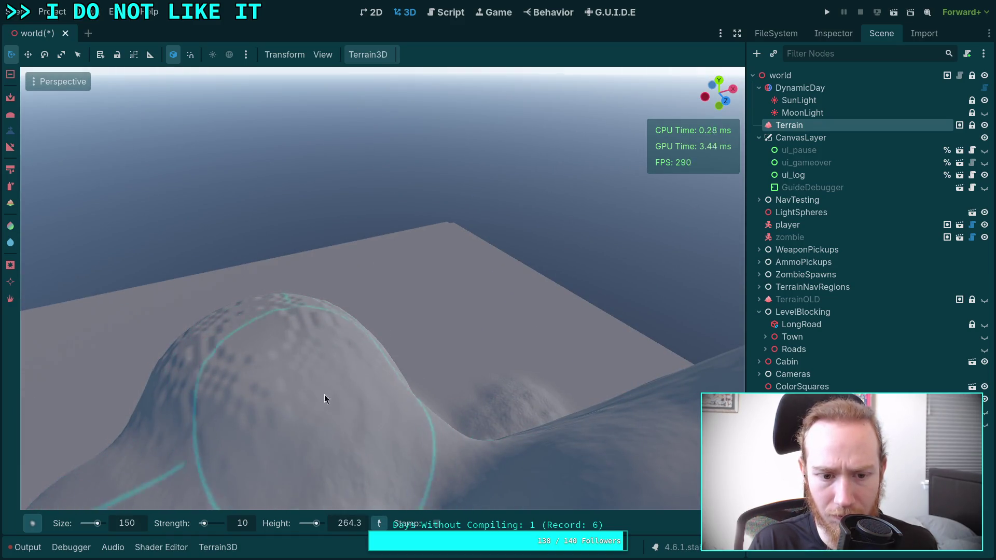
mouse_move(370, 426)
left_mouse_down()
mouse_move(412, 400)
mouse_move(394, 447)
left_mouse_up()
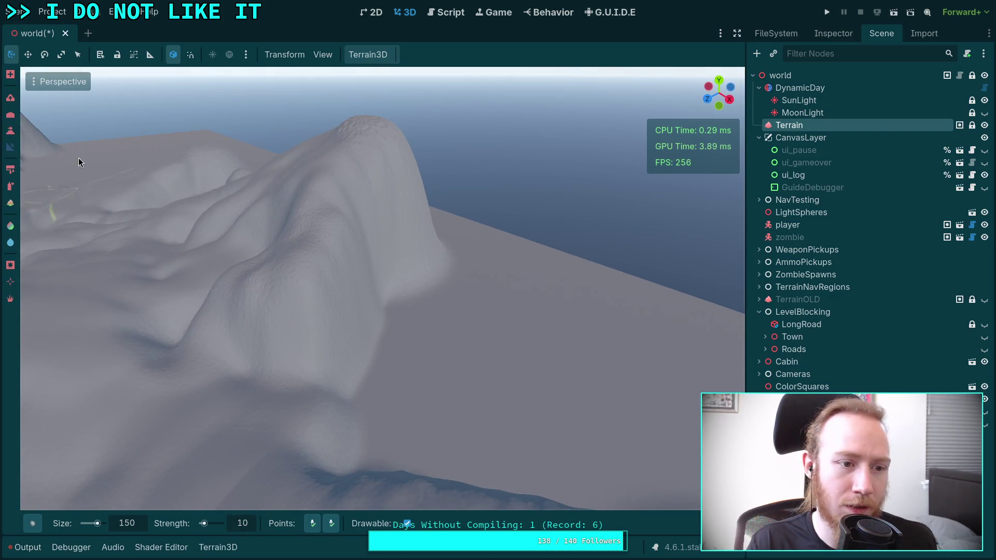
Carve a grooved ridge up the hill face with the Slope brush.
left_click_drag(463, 155, 463, 155)
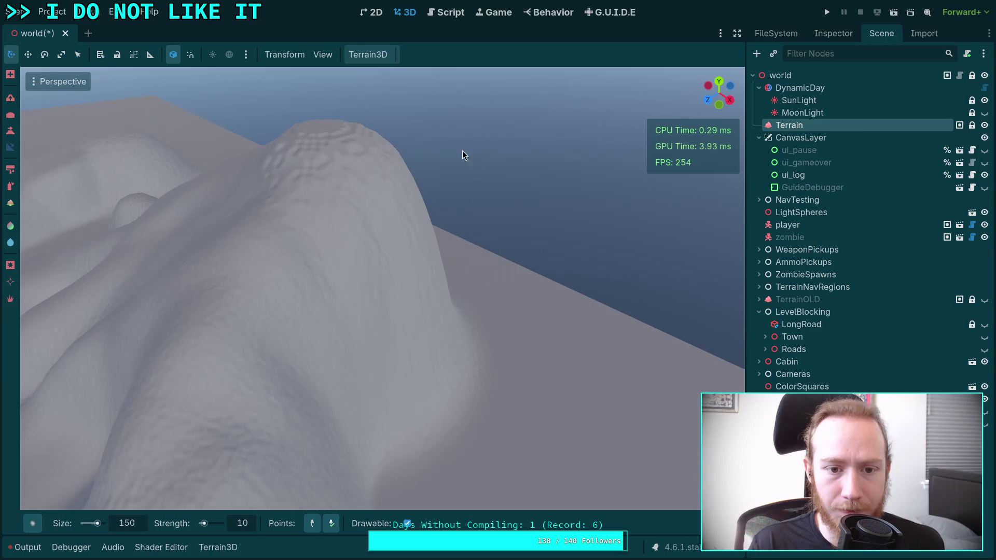
left_click_drag(311, 482, 311, 483)
mouse_move(393, 379)
left_mouse_down()
mouse_move(403, 365)
mouse_move(409, 185)
left_mouse_up()
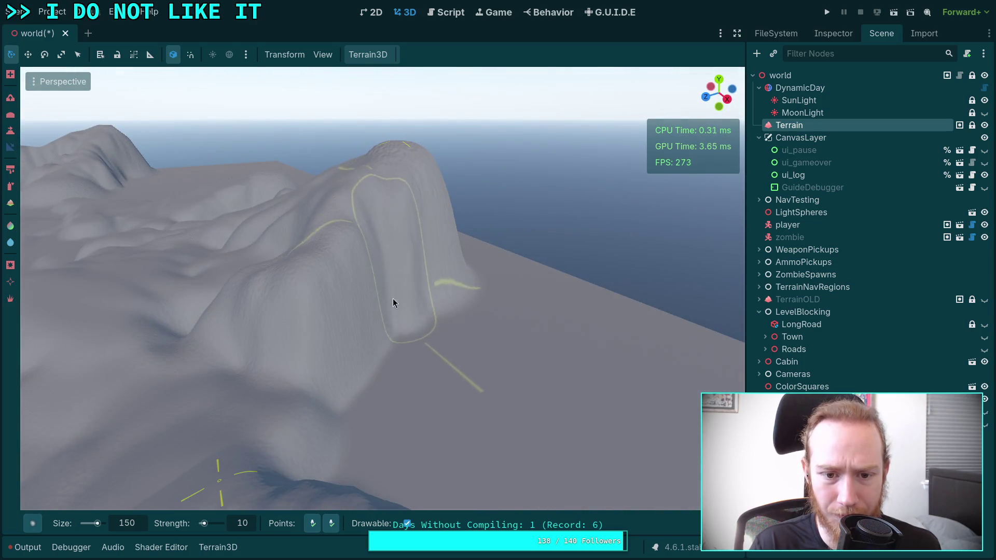
left_click_drag(359, 383, 320, 447)
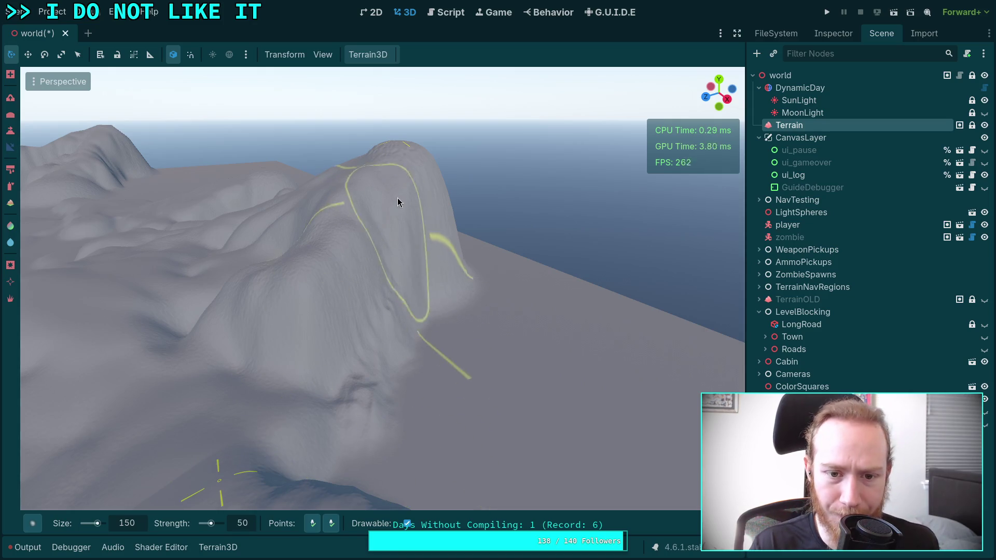
left_click_drag(381, 293, 391, 216)
mouse_move(422, 291)
left_mouse_down()
mouse_move(416, 207)
mouse_move(400, 323)
mouse_move(383, 240)
mouse_move(329, 329)
left_mouse_up()
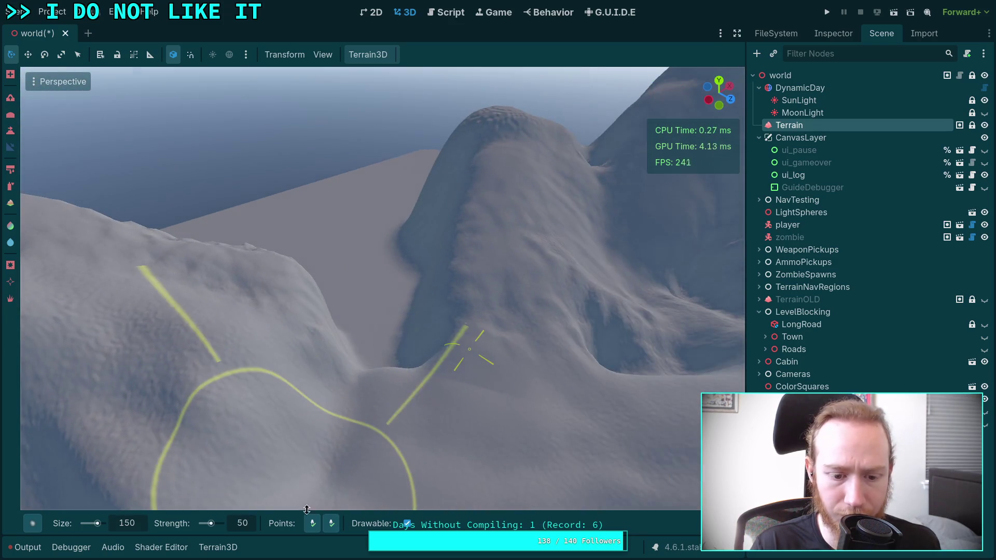
Work the brush down another hill face, checking the valley and lake.
mouse_move(323, 471)
left_mouse_down()
mouse_move(415, 293)
mouse_move(384, 239)
mouse_move(379, 466)
left_mouse_up()
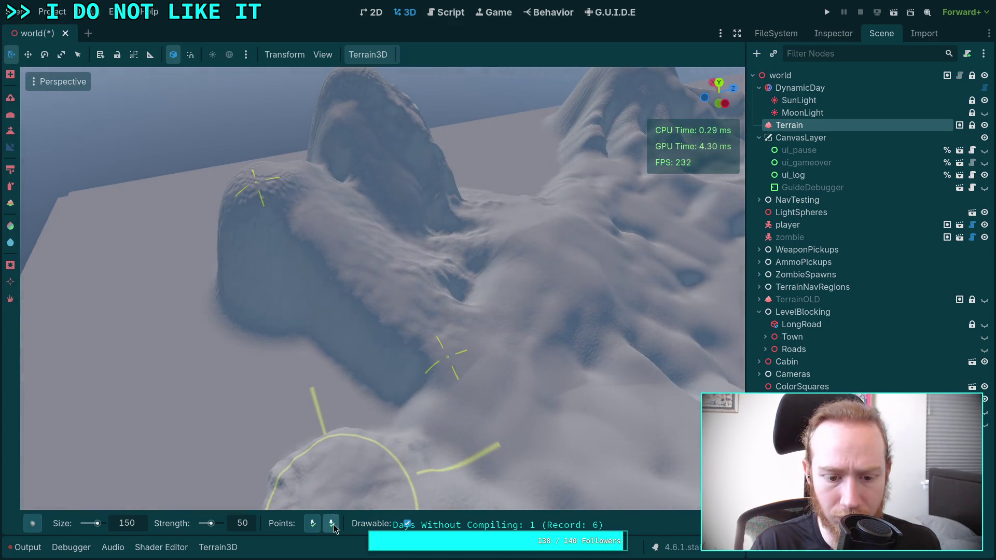
mouse_move(337, 358)
left_mouse_down()
mouse_move(312, 316)
mouse_move(321, 301)
mouse_move(343, 425)
left_mouse_up()
mouse_move(432, 324)
left_mouse_down()
mouse_move(387, 355)
mouse_move(353, 332)
mouse_move(342, 226)
mouse_move(397, 306)
mouse_move(427, 205)
left_mouse_up()
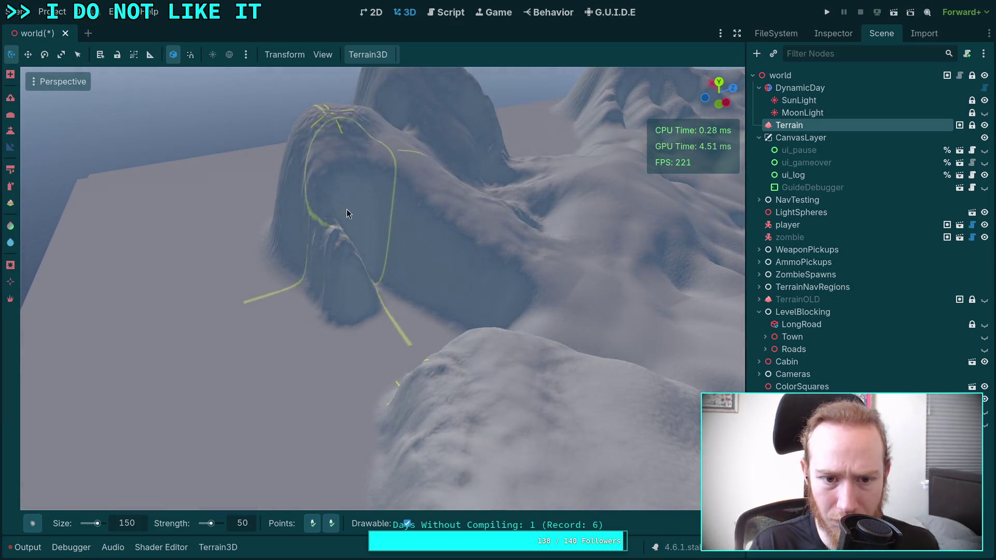
left_click_drag(396, 354, 258, 203)
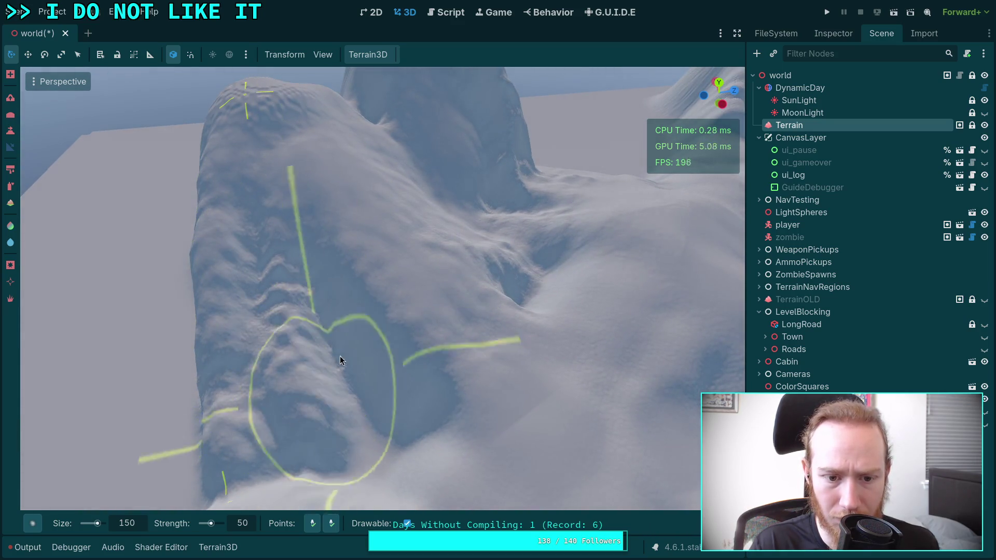
left_click_drag(313, 409, 363, 379)
mouse_move(436, 290)
left_mouse_down()
mouse_move(394, 205)
mouse_move(330, 521)
left_mouse_up()
mouse_move(439, 406)
left_mouse_down()
mouse_move(420, 344)
mouse_move(409, 391)
mouse_move(269, 423)
mouse_move(363, 373)
left_mouse_up()
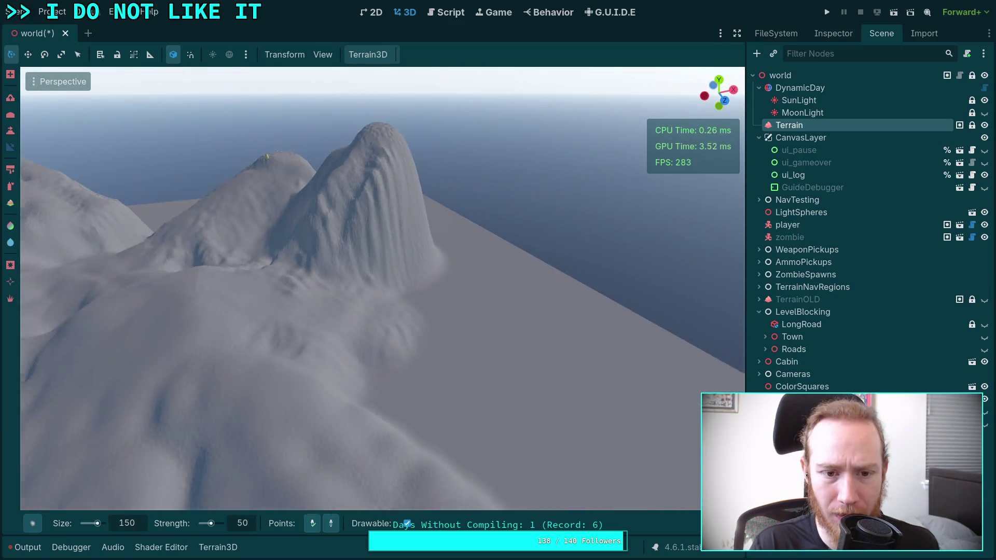
Carve steep crags into the peak's face, then pick another sculpting tool.
mouse_move(490, 422)
left_mouse_down()
mouse_move(415, 368)
mouse_move(438, 201)
left_mouse_up()
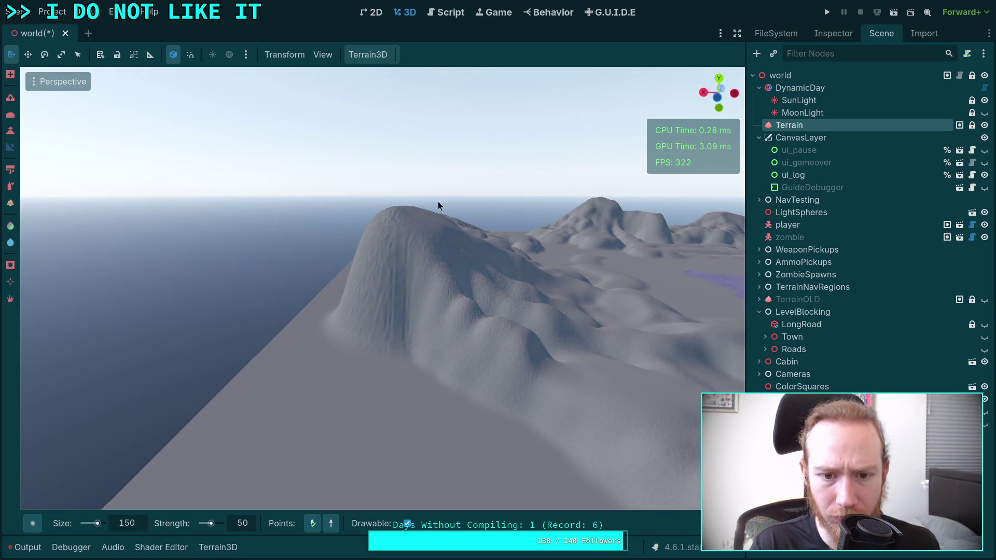
mouse_move(401, 347)
left_mouse_down()
mouse_move(363, 337)
mouse_move(319, 477)
left_mouse_up()
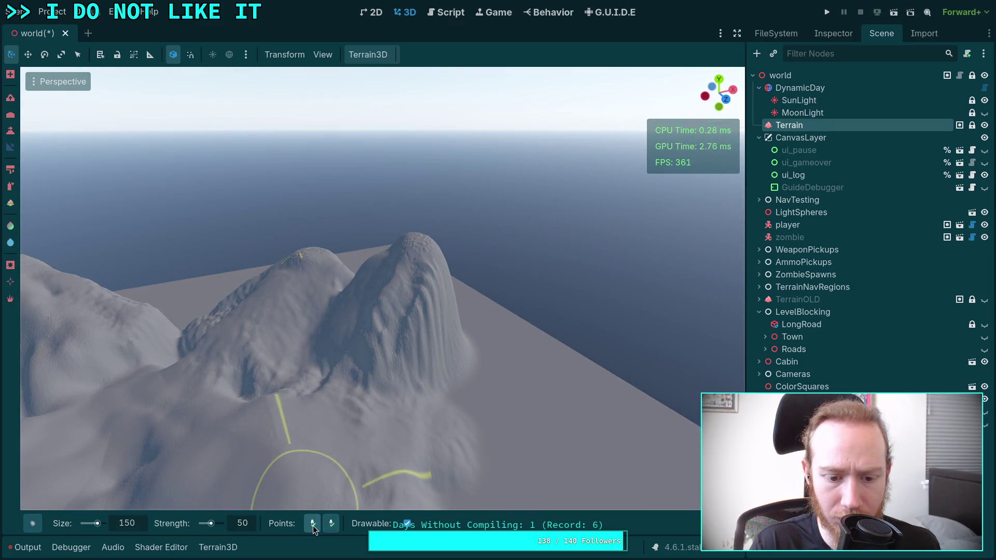
left_click_drag(417, 239, 409, 182)
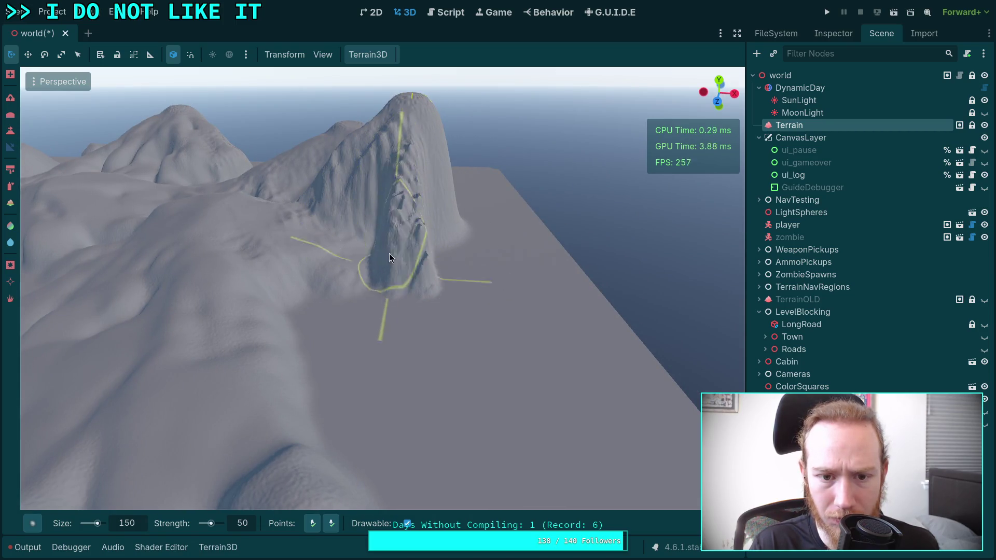
left_click_drag(360, 257, 491, 235)
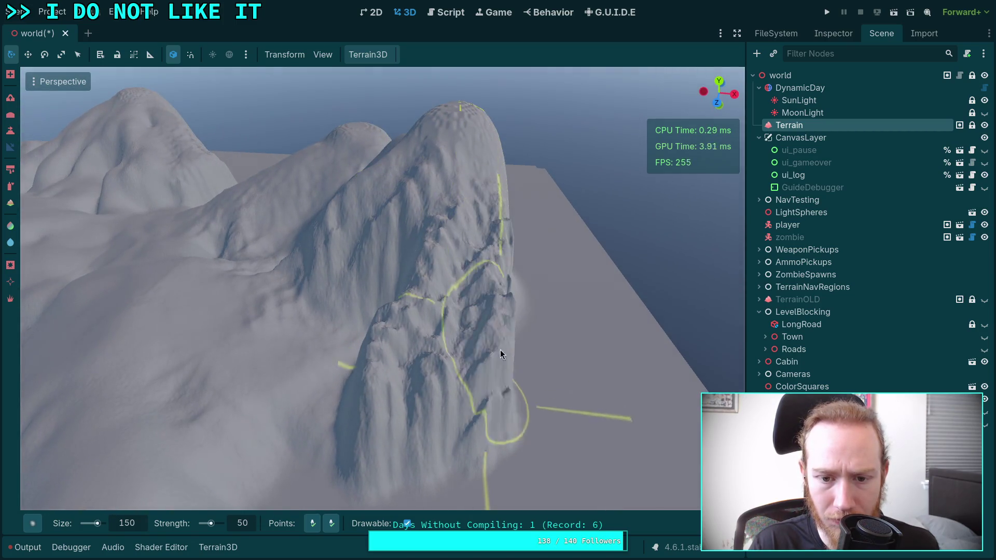
mouse_move(484, 307)
left_mouse_down()
mouse_move(446, 317)
mouse_move(462, 337)
left_mouse_up()
mouse_move(501, 393)
left_mouse_down()
mouse_move(382, 452)
mouse_move(282, 277)
left_mouse_up()
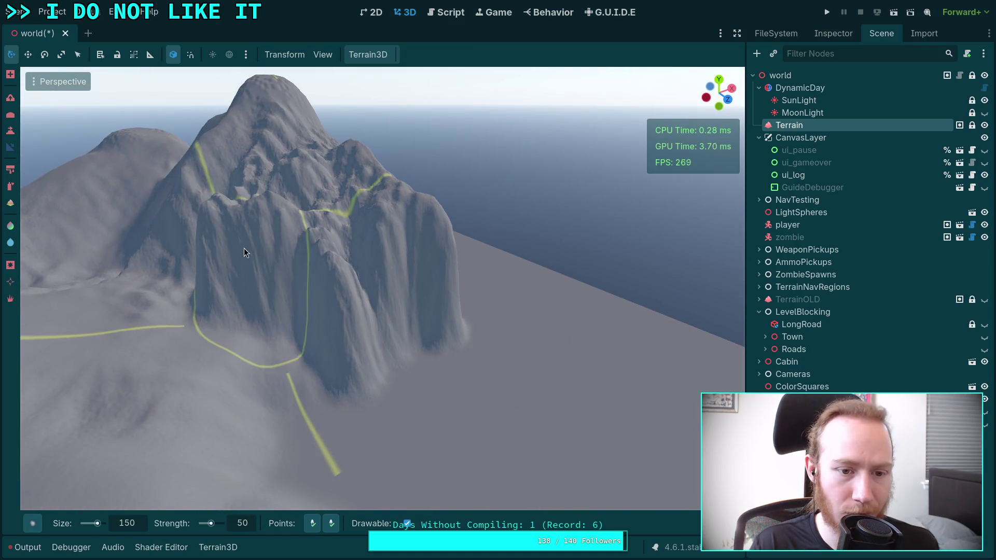
left_click(10, 115)
left_click_drag(331, 328, 415, 410)
scroll(387, 374, "down", 3)
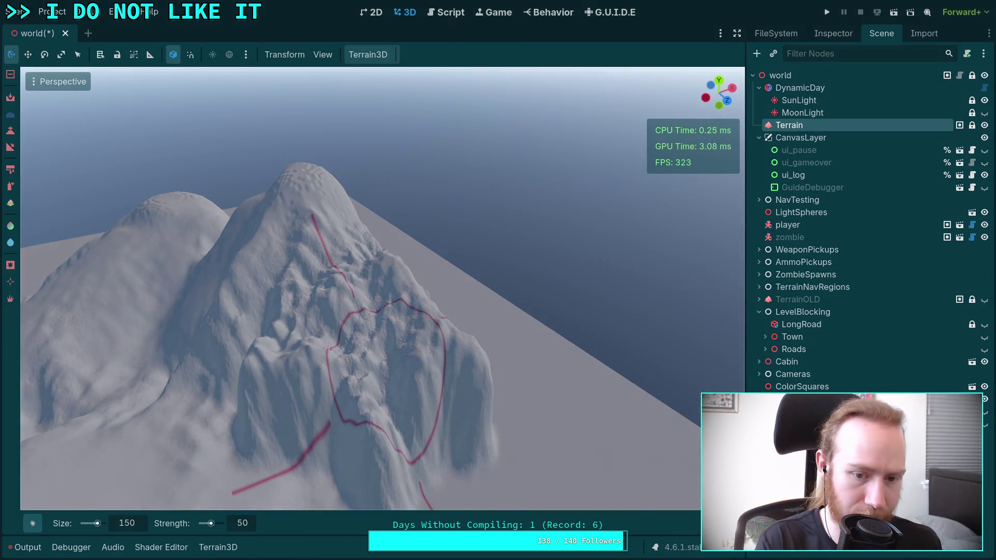
Undo three sculpting strokes on the peak and set the brush size to 250.
key("ctrl+z")
key("ctrl+z")
key("ctrl+z")
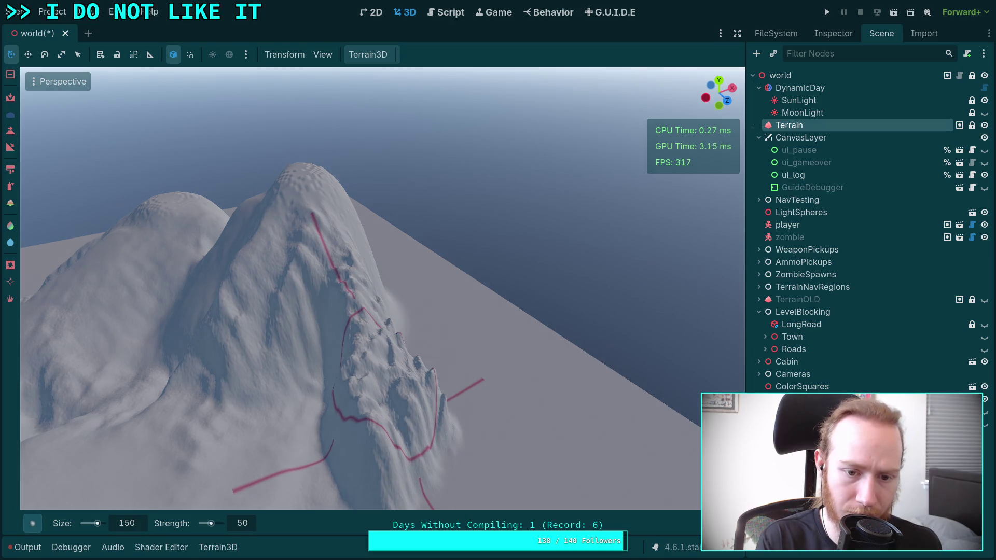
key("ctrl+z")
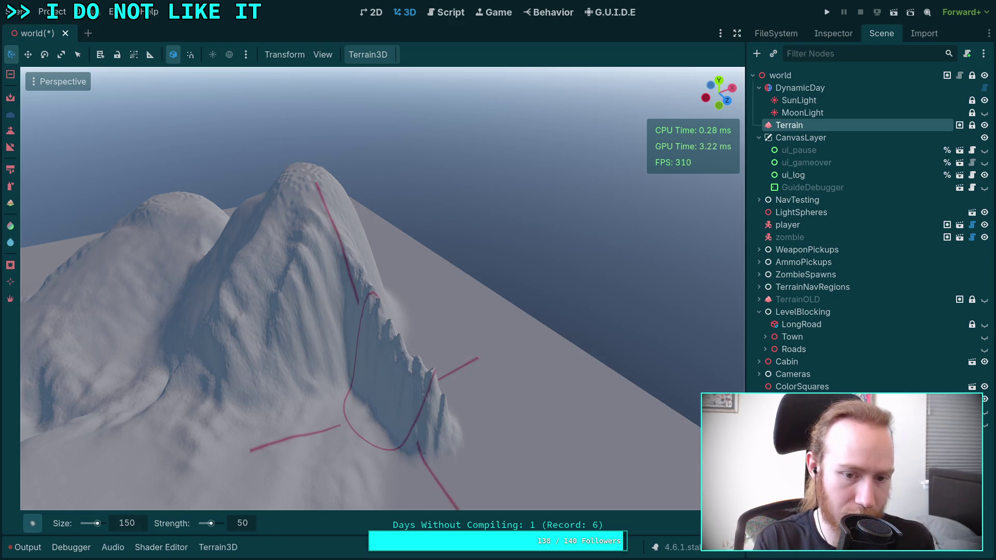
key("ctrl+z")
key("ctrl+z")
scroll(383, 289, "up", 3)
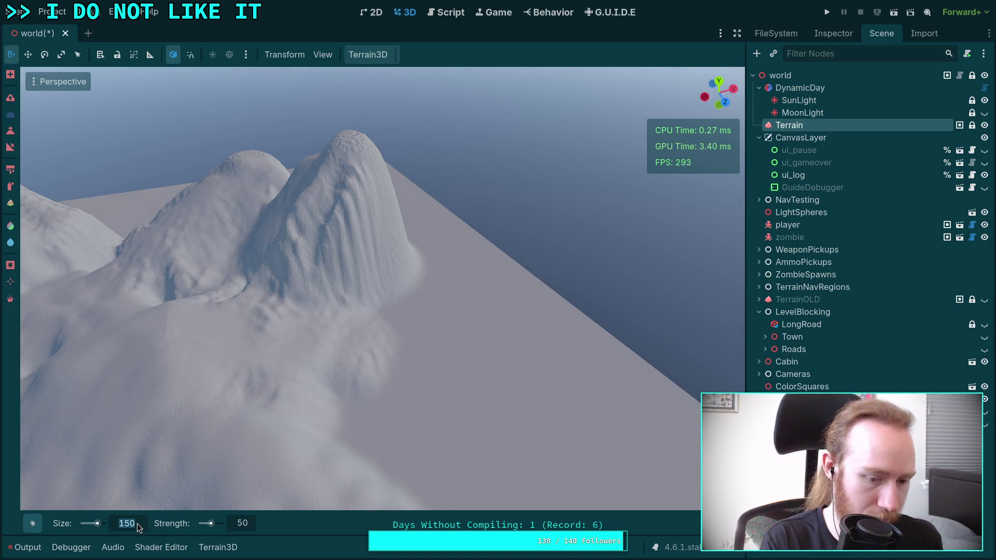
type("250")
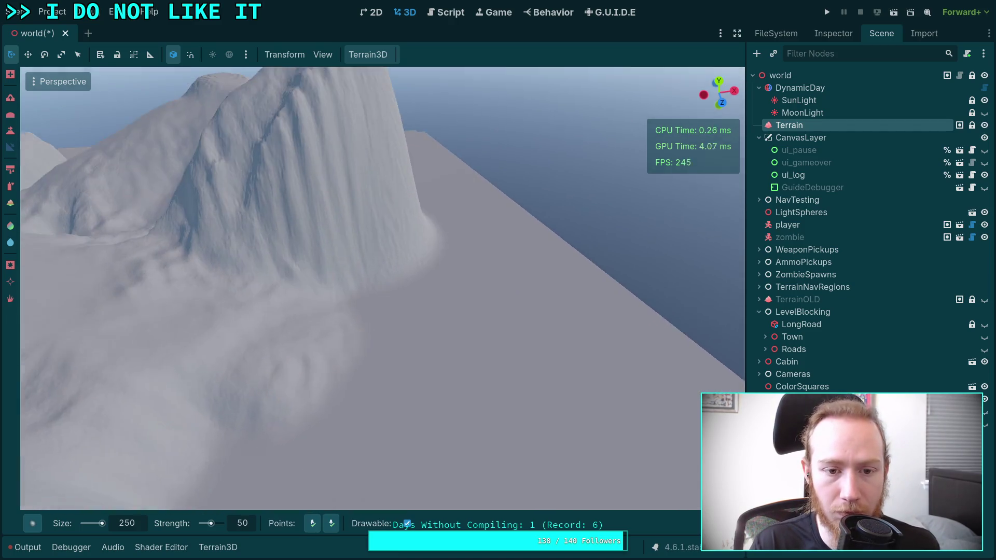
Sculpt the mountain slope outward with the size 250 brush.
mouse_move(363, 215)
left_mouse_down()
mouse_move(350, 298)
mouse_move(395, 256)
mouse_move(402, 308)
mouse_move(369, 424)
mouse_move(422, 406)
mouse_move(320, 355)
mouse_move(333, 435)
mouse_move(410, 451)
left_mouse_up()
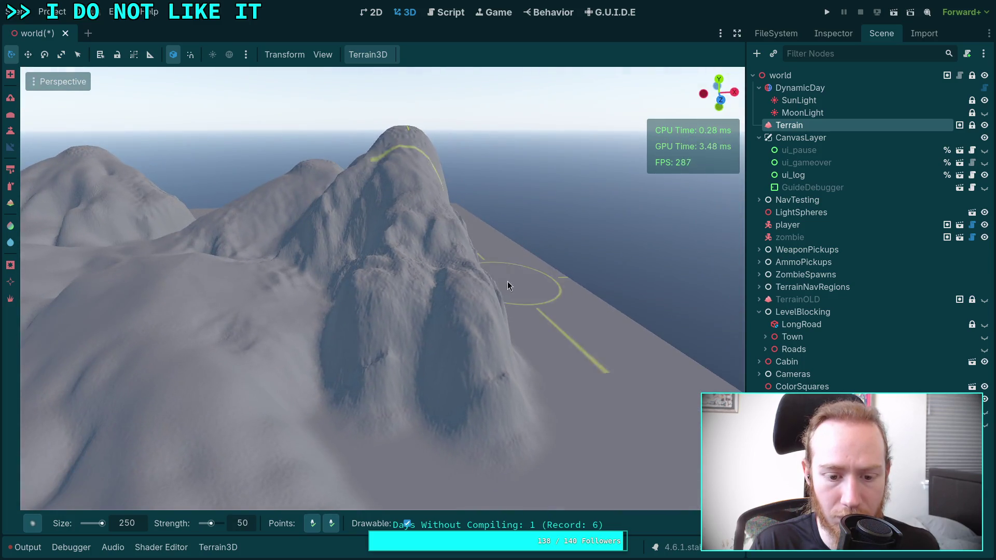
mouse_move(507, 282)
left_mouse_down()
mouse_move(433, 338)
mouse_move(369, 249)
mouse_move(384, 297)
mouse_move(363, 312)
mouse_move(338, 396)
left_mouse_up()
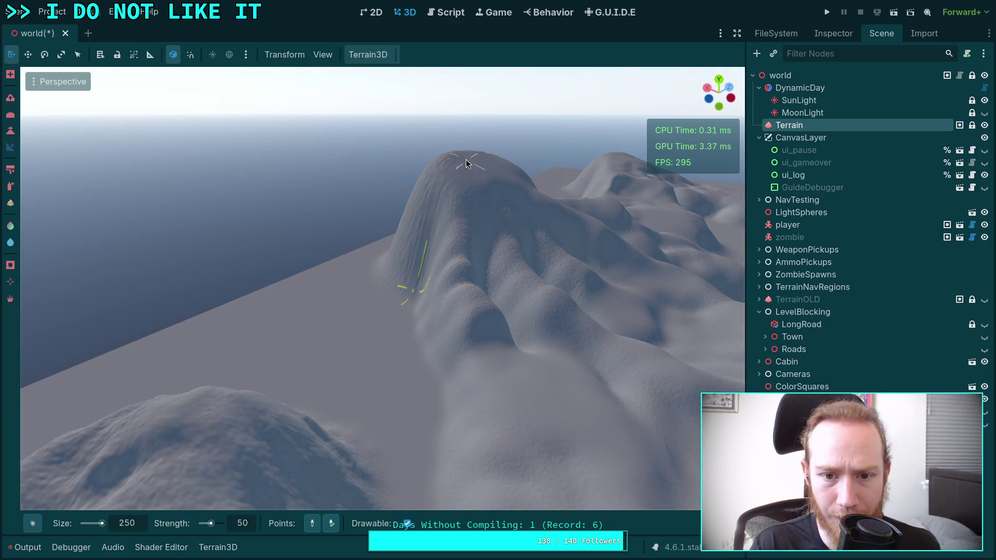
mouse_move(394, 387)
left_mouse_down()
mouse_move(451, 355)
mouse_move(451, 434)
mouse_move(311, 281)
mouse_move(327, 303)
mouse_move(337, 181)
mouse_move(342, 249)
mouse_move(395, 275)
mouse_move(310, 201)
mouse_move(290, 293)
mouse_move(344, 305)
mouse_move(356, 329)
mouse_move(418, 356)
mouse_move(329, 375)
mouse_move(344, 283)
mouse_move(316, 327)
mouse_move(368, 309)
mouse_move(409, 373)
mouse_move(360, 147)
mouse_move(409, 218)
mouse_move(371, 361)
mouse_move(423, 306)
mouse_move(389, 268)
mouse_move(378, 322)
mouse_move(441, 345)
mouse_move(457, 314)
mouse_move(496, 389)
mouse_move(451, 374)
mouse_move(521, 375)
mouse_move(508, 374)
left_mouse_up()
mouse_move(596, 306)
left_mouse_down()
mouse_move(576, 327)
mouse_move(20, 179)
left_mouse_up()
Switch to the Height tool and level part of the ridge to a lower height.
left_click(11, 132)
mouse_move(337, 405)
left_mouse_down()
mouse_move(352, 338)
mouse_move(310, 347)
mouse_move(316, 406)
mouse_move(349, 456)
mouse_move(364, 331)
left_mouse_up()
mouse_move(407, 368)
left_mouse_down()
mouse_move(434, 380)
mouse_move(422, 375)
mouse_move(416, 432)
mouse_move(408, 390)
mouse_move(378, 347)
mouse_move(394, 344)
mouse_move(347, 307)
mouse_move(382, 329)
mouse_move(447, 327)
mouse_move(503, 346)
mouse_move(449, 345)
left_mouse_up()
View the leveled ridge from several angles, then return to the Slope tool.
left_click_drag(403, 396, 402, 363)
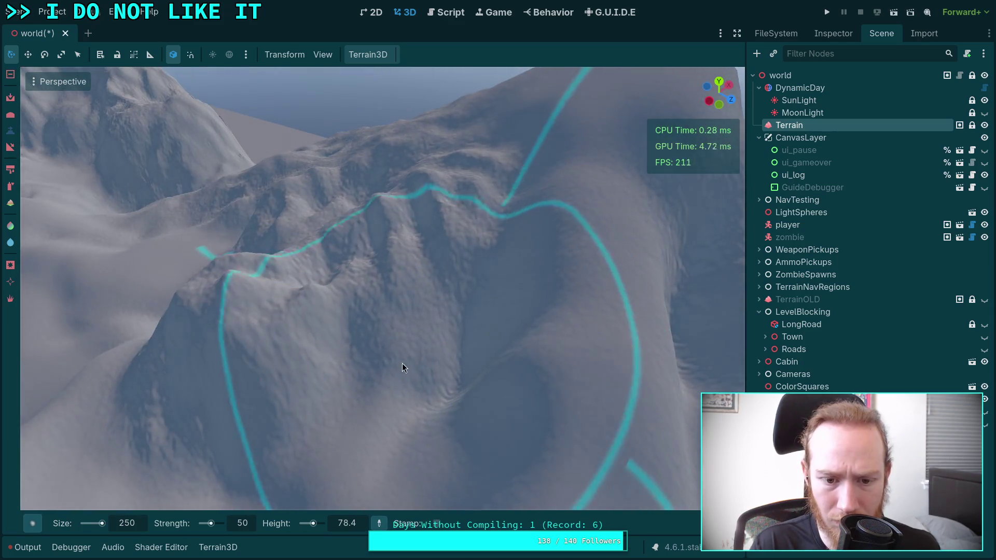
left_click_drag(486, 335, 428, 330)
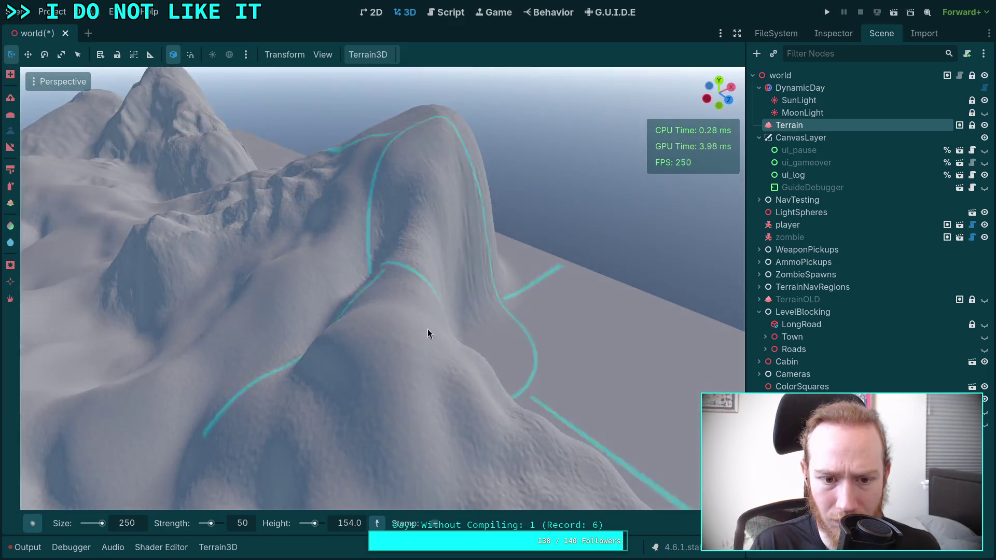
left_click_drag(356, 277, 356, 277)
left_click_drag(385, 242, 391, 287)
mouse_move(446, 469)
left_mouse_down()
mouse_move(483, 412)
mouse_move(487, 232)
left_mouse_up()
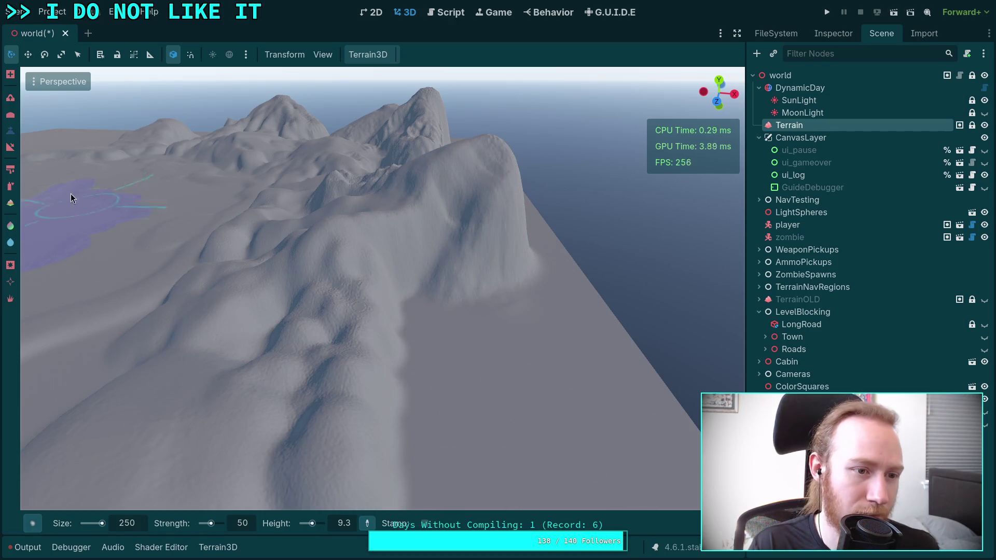
left_click(10, 149)
Orbit around the cliffed hill and its ridges, ending on a wide view with the lake.
scroll(366, 438, "up", 3)
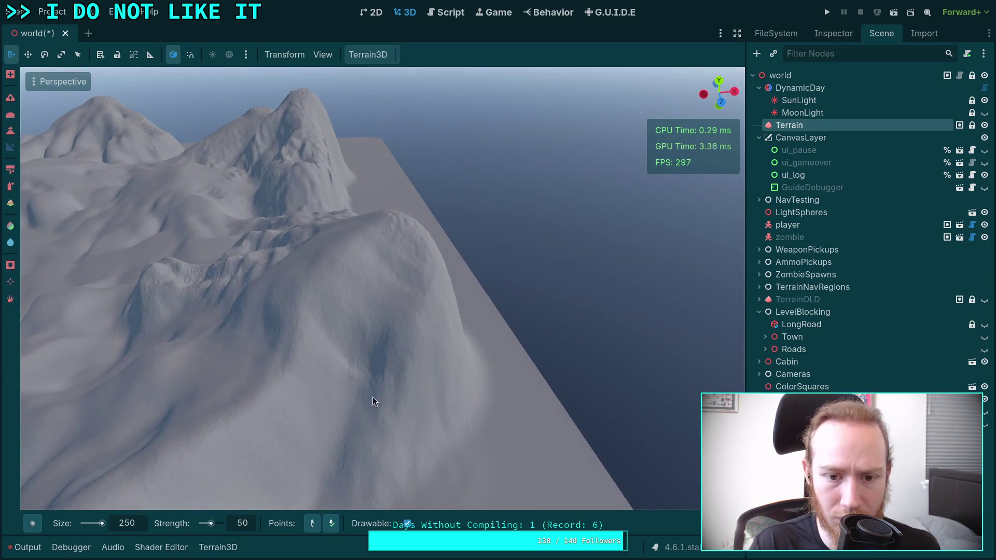
left_click_drag(350, 420, 357, 397)
left_click_drag(405, 242, 365, 332)
left_click_drag(390, 291, 396, 183)
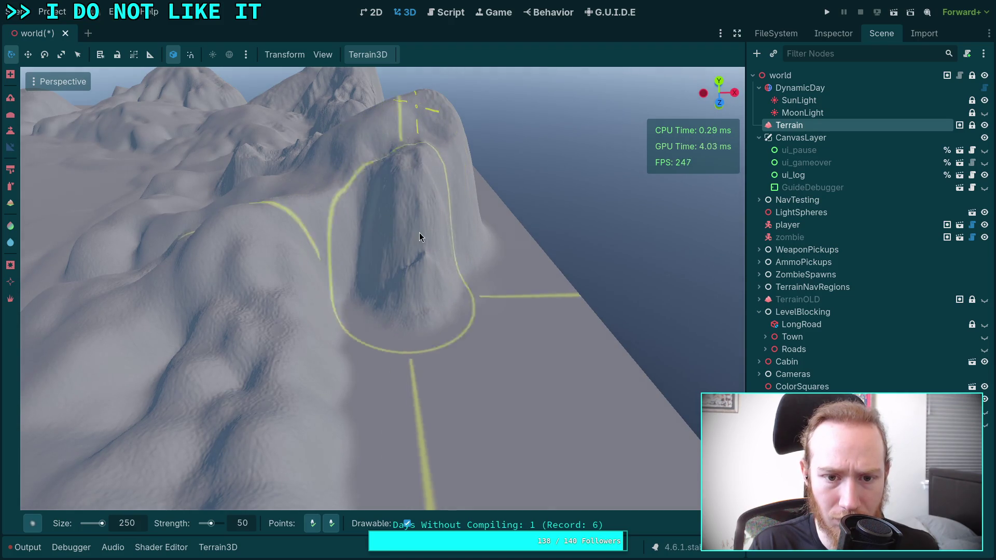
mouse_move(363, 265)
left_mouse_down()
mouse_move(369, 289)
mouse_move(422, 325)
mouse_move(447, 289)
mouse_move(379, 305)
mouse_move(322, 363)
mouse_move(374, 483)
mouse_move(416, 418)
mouse_move(428, 340)
mouse_move(345, 454)
mouse_move(439, 313)
left_mouse_up()
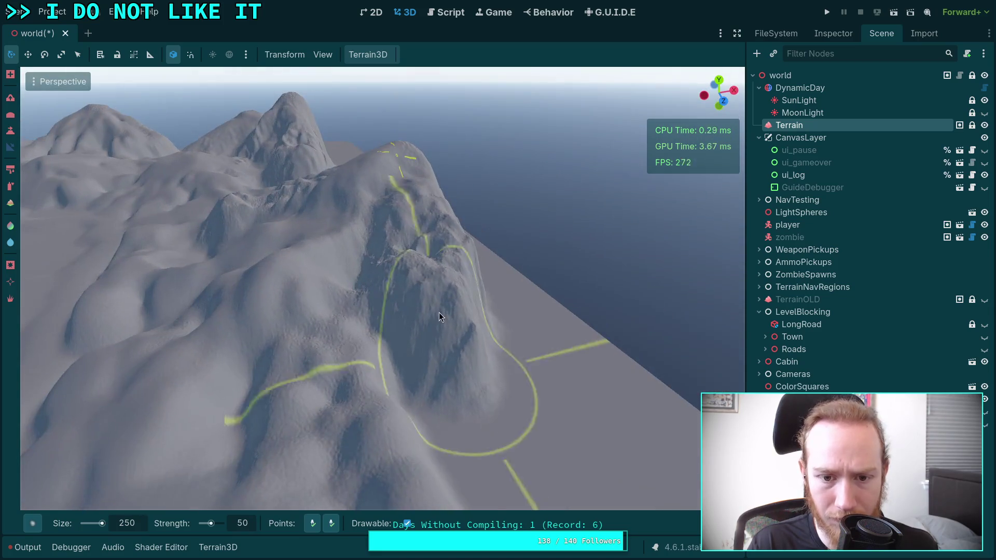
mouse_move(429, 276)
left_mouse_down()
mouse_move(459, 318)
mouse_move(438, 371)
mouse_move(426, 271)
mouse_move(440, 321)
left_mouse_up()
mouse_move(425, 390)
left_mouse_down()
mouse_move(431, 155)
mouse_move(409, 214)
mouse_move(419, 260)
mouse_move(506, 358)
mouse_move(381, 369)
mouse_move(388, 385)
mouse_move(454, 345)
mouse_move(362, 462)
left_mouse_up()
left_click_drag(314, 528, 317, 536)
mouse_move(269, 295)
left_mouse_down()
mouse_move(307, 303)
mouse_move(338, 261)
mouse_move(369, 317)
mouse_move(361, 501)
left_mouse_up()
mouse_move(311, 482)
left_mouse_down()
mouse_move(278, 414)
mouse_move(515, 350)
left_mouse_up()
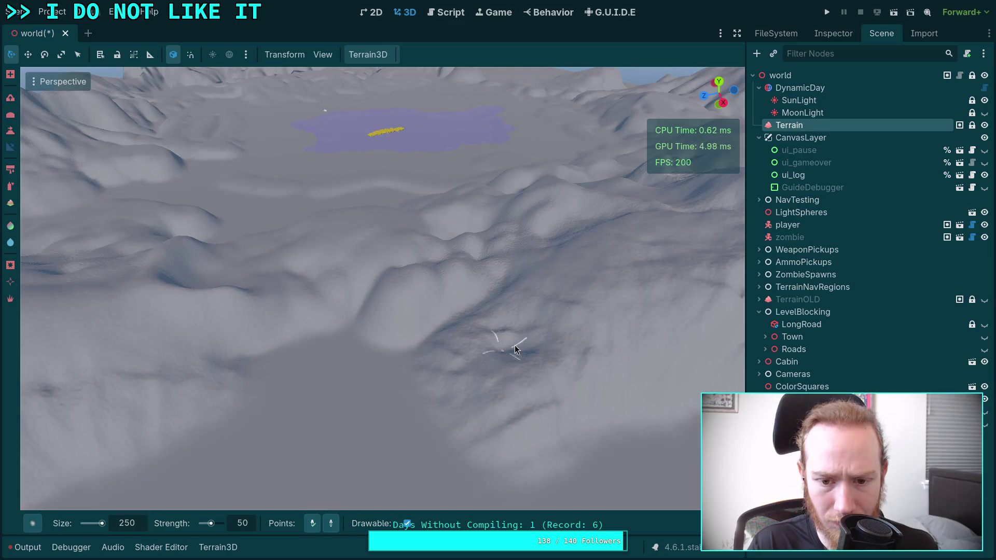
left_click_drag(588, 310, 329, 223)
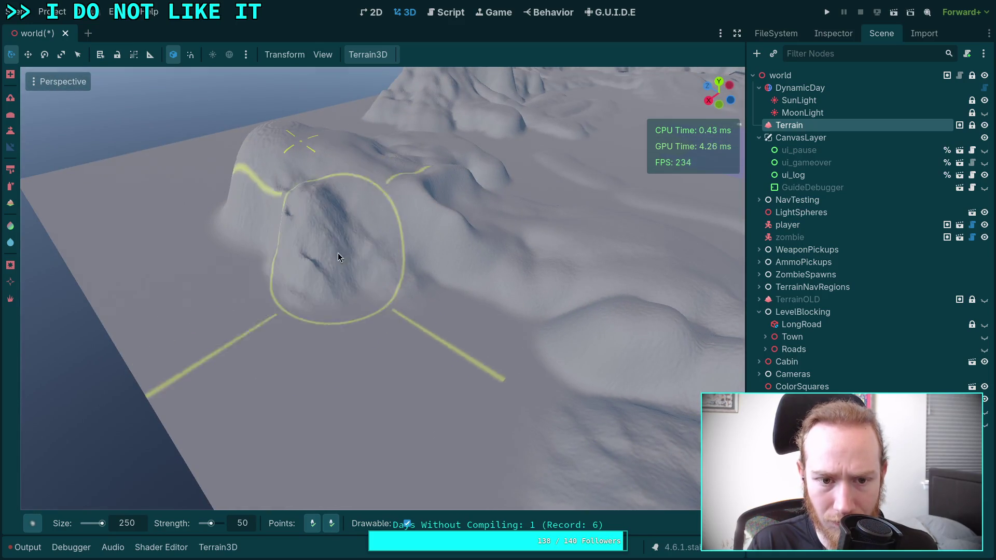
mouse_move(382, 256)
left_mouse_down()
mouse_move(397, 295)
mouse_move(365, 354)
left_mouse_up()
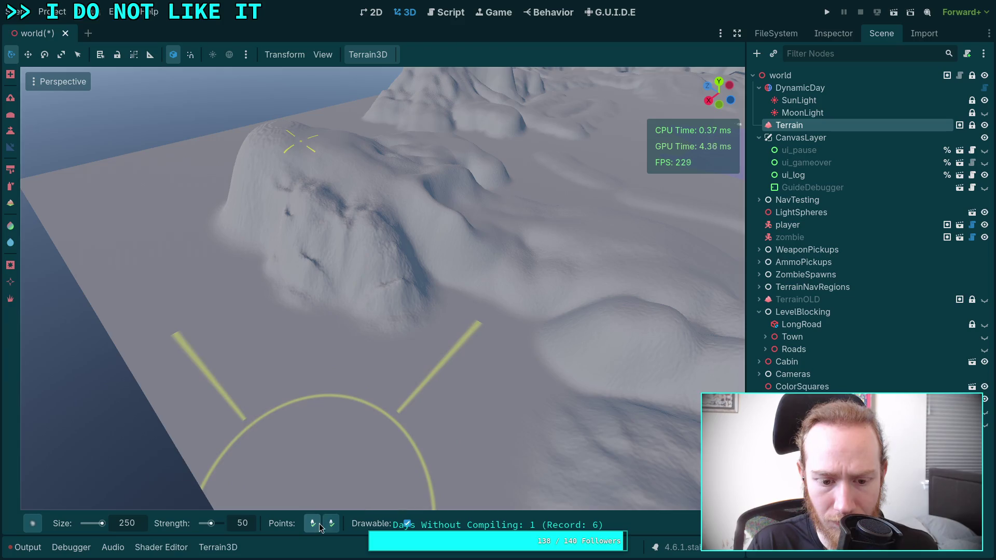
mouse_move(422, 316)
left_mouse_down()
mouse_move(437, 337)
mouse_move(357, 319)
mouse_move(446, 290)
mouse_move(395, 301)
mouse_move(375, 369)
mouse_move(428, 377)
mouse_move(467, 363)
mouse_move(425, 405)
mouse_move(400, 456)
mouse_move(356, 387)
mouse_move(426, 372)
mouse_move(435, 332)
mouse_move(430, 401)
left_mouse_up()
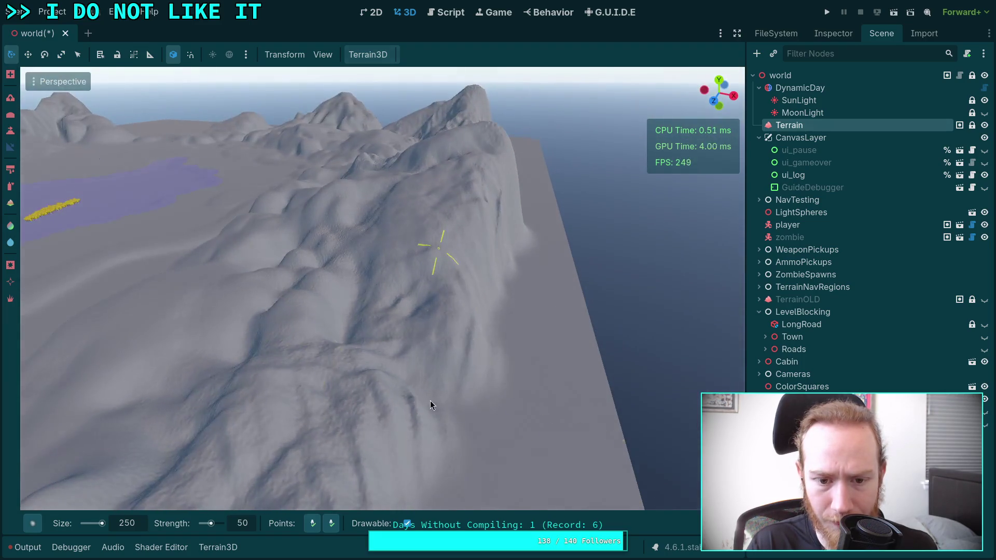
left_click_drag(405, 332, 485, 257)
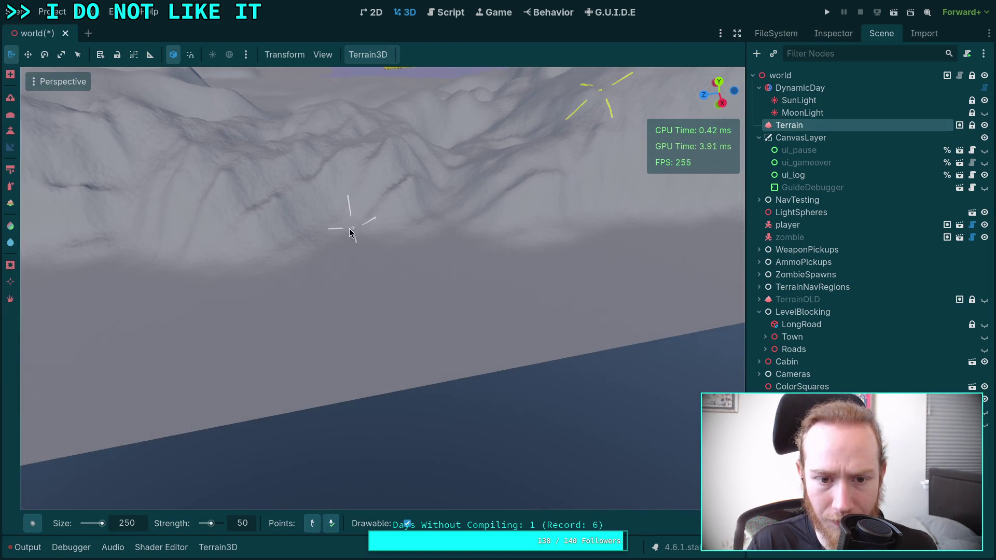
left_click_drag(341, 199, 372, 191)
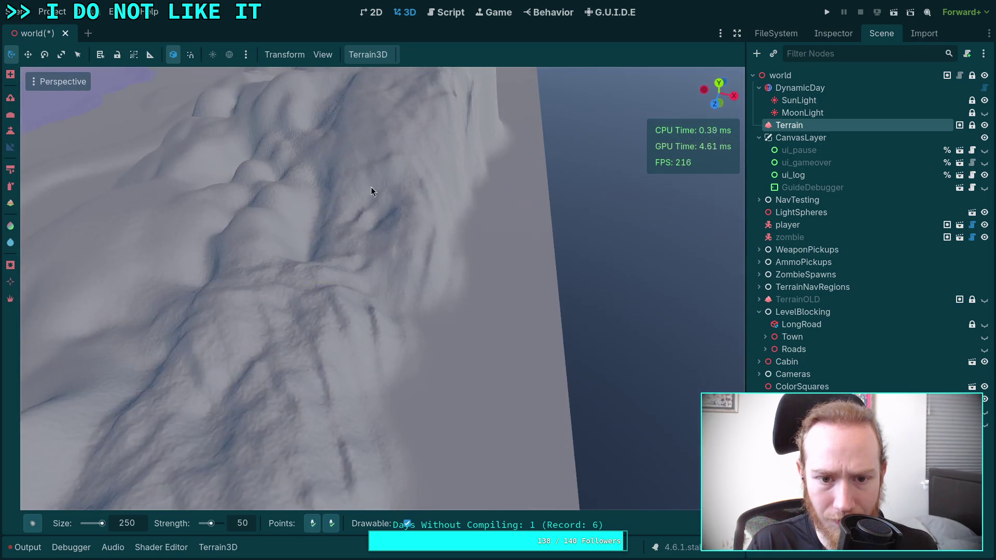
left_click_drag(367, 254, 335, 317)
left_click_drag(345, 367, 400, 247)
mouse_move(327, 266)
left_mouse_down()
mouse_move(519, 155)
mouse_move(450, 291)
mouse_move(450, 363)
mouse_move(412, 269)
mouse_move(519, 239)
mouse_move(492, 179)
mouse_move(535, 184)
left_mouse_up()
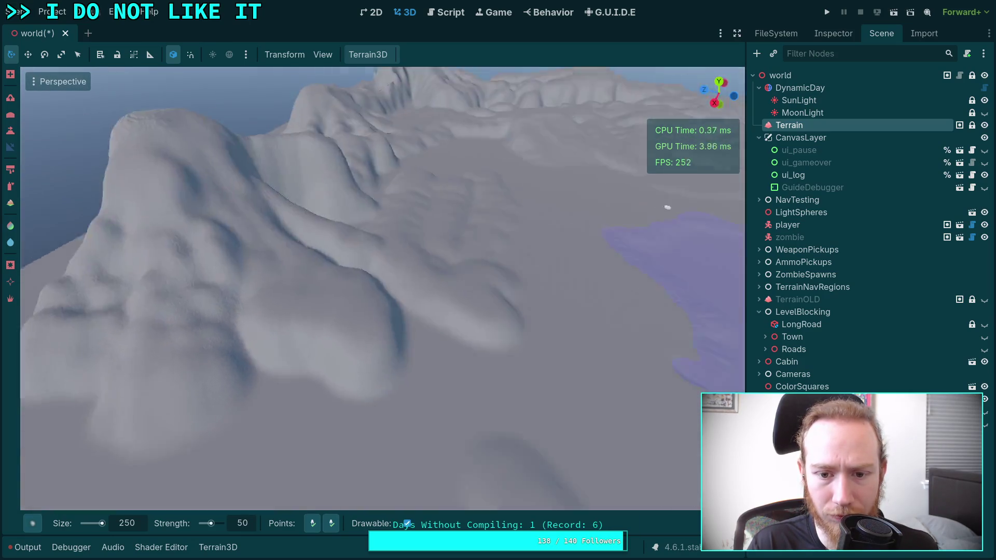
left_click_drag(469, 247, 469, 247)
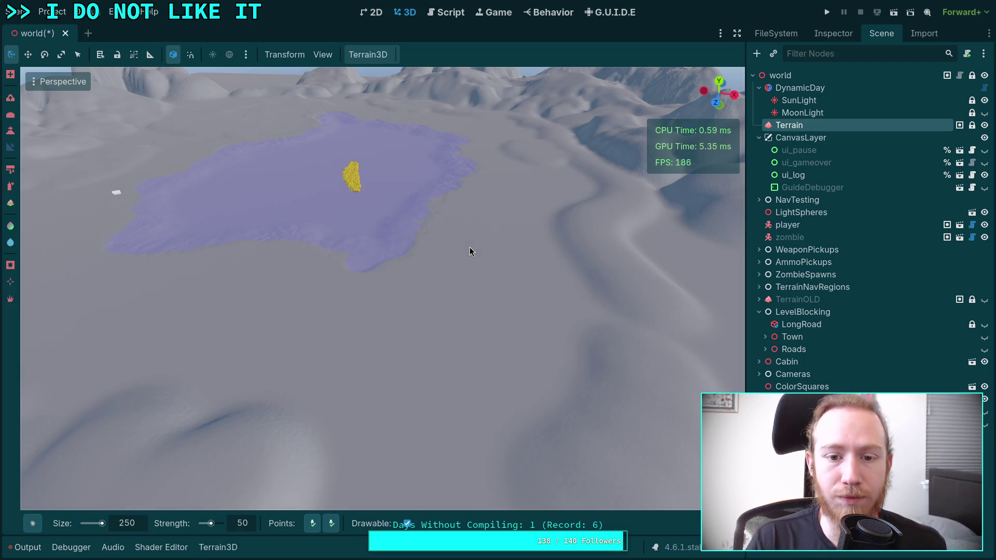
mouse_move(469, 247)
left_mouse_down()
mouse_move(469, 270)
mouse_move(469, 244)
mouse_move(438, 251)
mouse_move(350, 366)
mouse_move(358, 362)
mouse_move(337, 354)
left_mouse_up()
left_click_drag(425, 394, 381, 460)
mouse_move(422, 349)
left_mouse_down()
mouse_move(364, 333)
mouse_move(365, 312)
left_mouse_up()
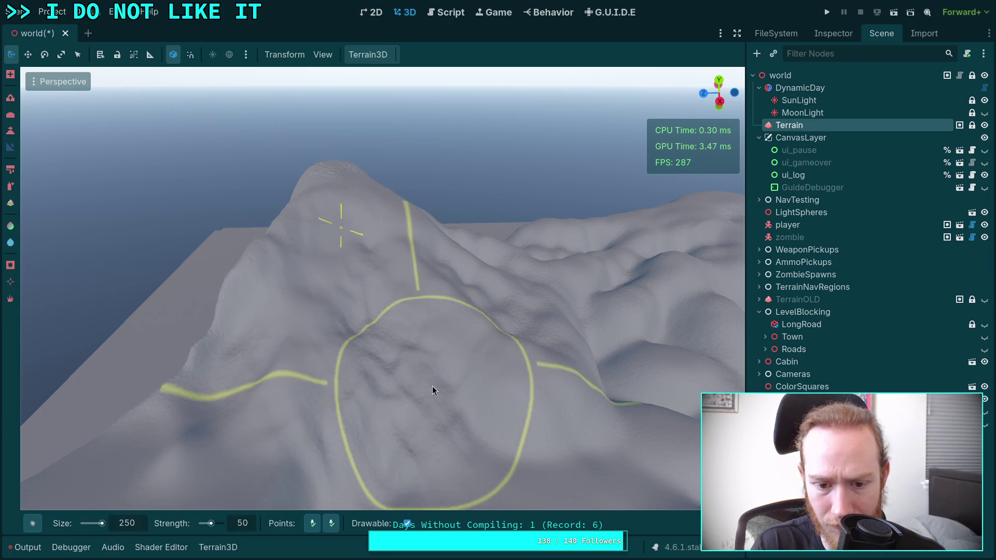
Orbit to the big ringed hill and switch to the Height tool (target 119.7, size 250, strength 50).
scroll(432, 386, "up", 3)
left_click_drag(392, 253, 387, 258)
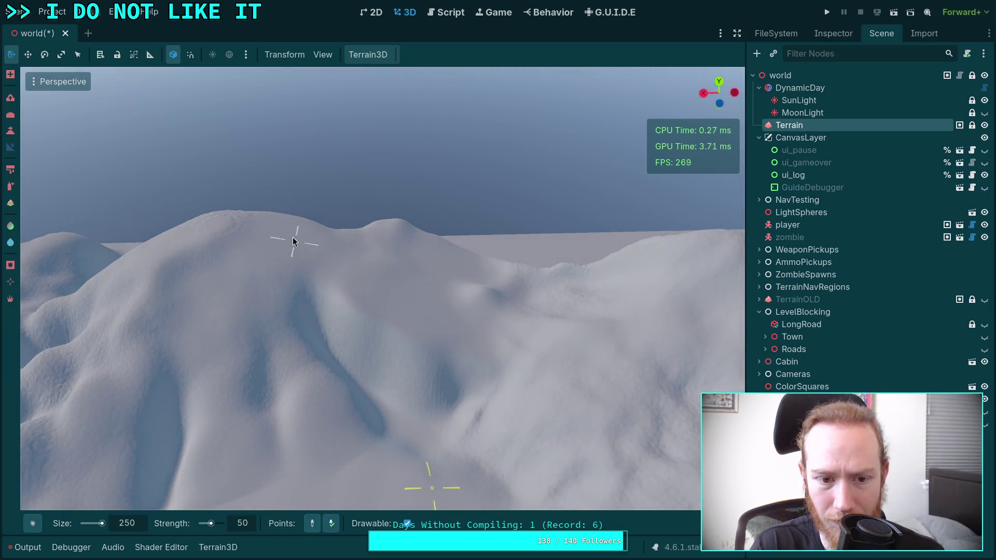
left_click_drag(233, 242, 387, 202)
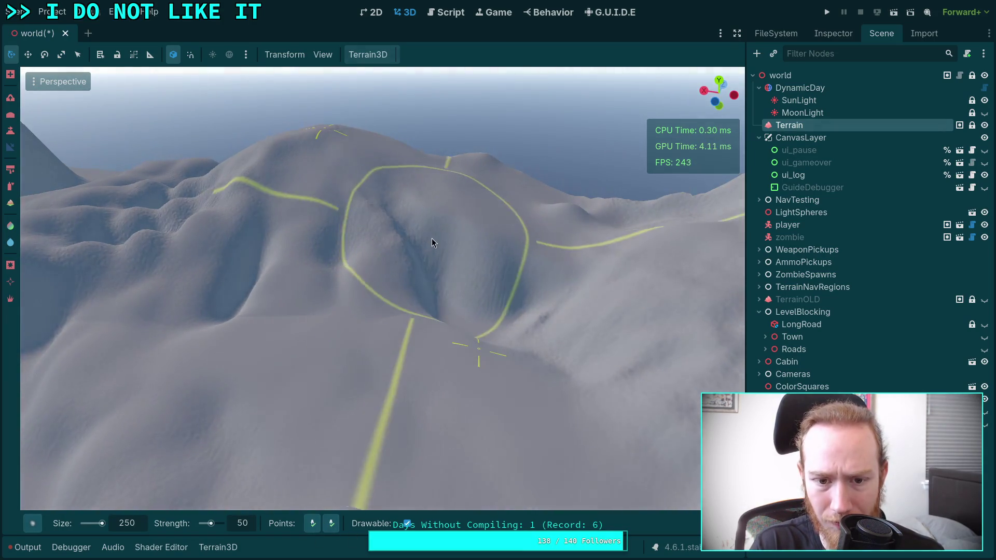
mouse_move(439, 361)
left_mouse_down()
mouse_move(373, 425)
mouse_move(313, 540)
left_mouse_up()
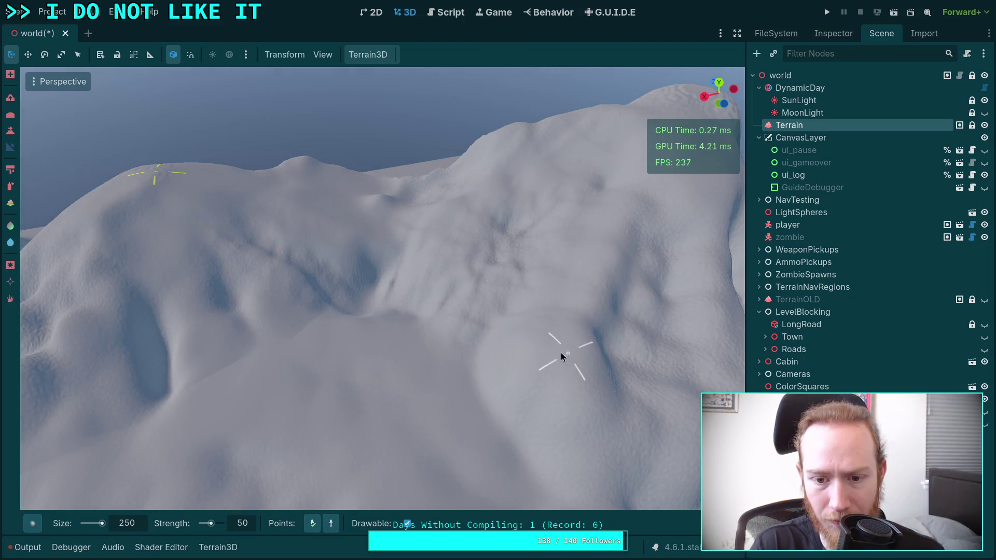
left_click_drag(520, 341, 495, 175)
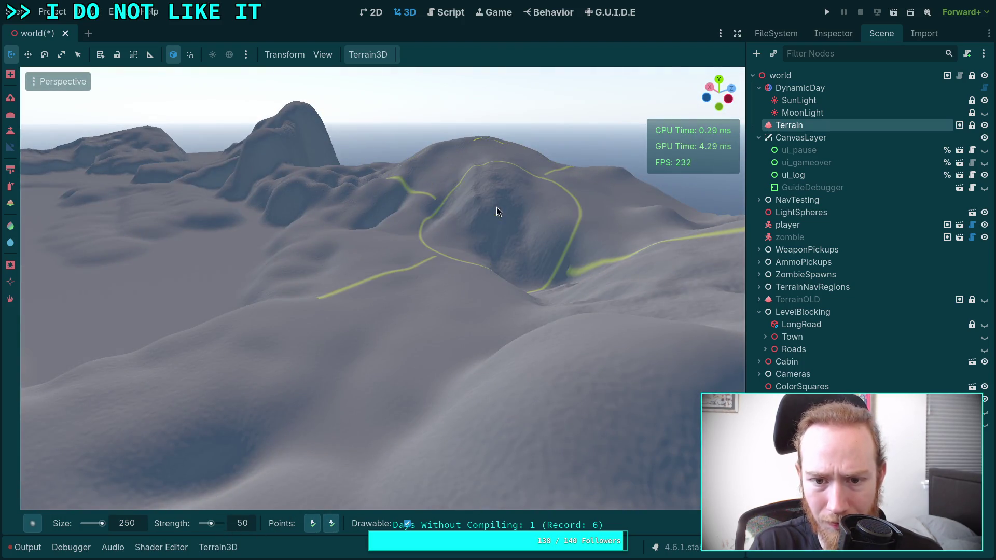
mouse_move(578, 261)
left_mouse_down()
mouse_move(545, 259)
mouse_move(500, 327)
left_mouse_up()
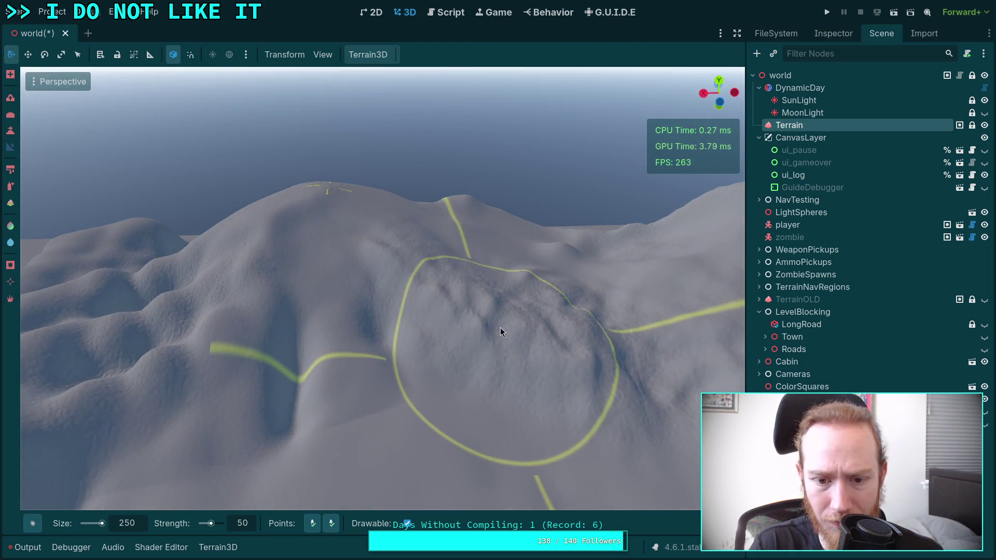
left_click(12, 132)
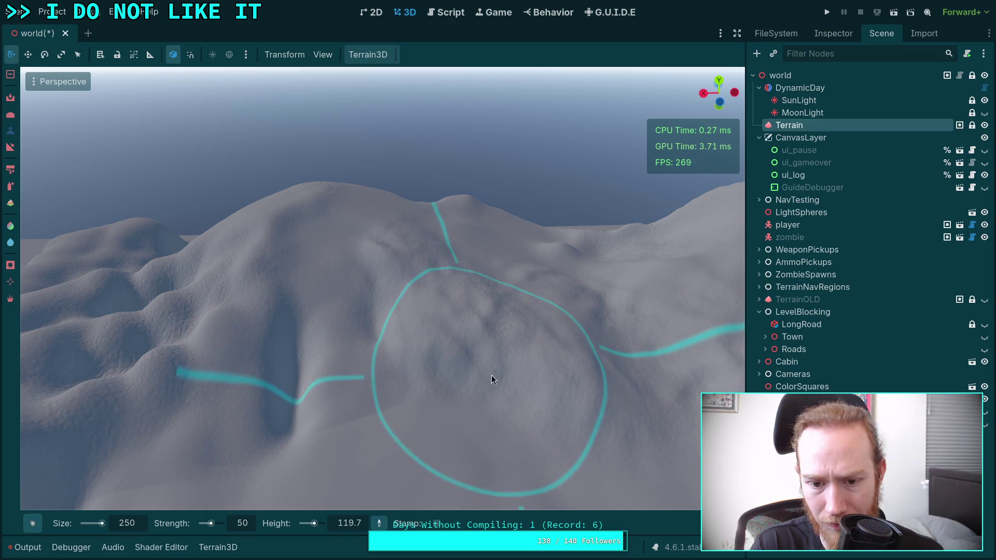
Raise the deep hollow on the hill with the Height brush, leveling target now 72.6.
left_click_drag(491, 375, 332, 358)
scroll(382, 260, "up", 3)
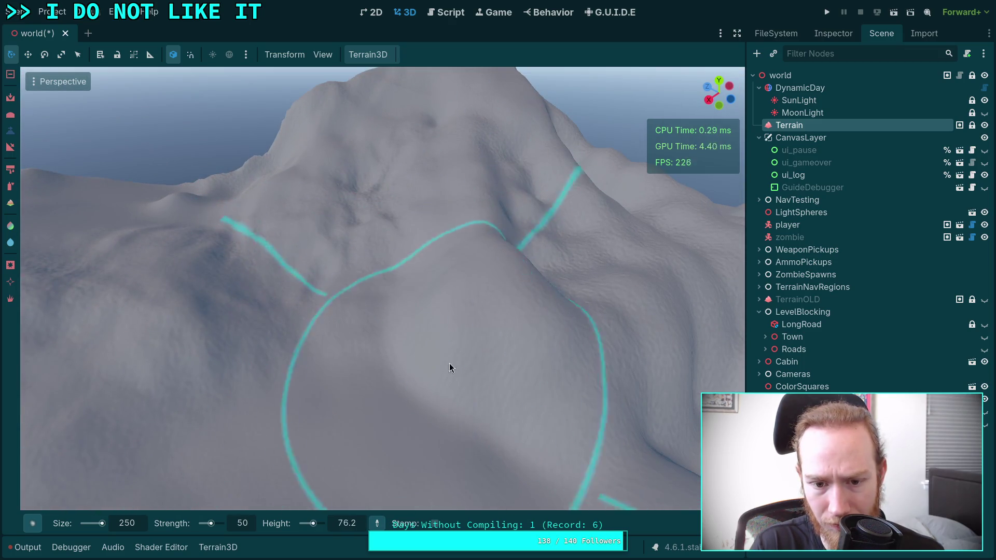
scroll(546, 301, "down", 3)
left_click_drag(540, 258, 471, 257)
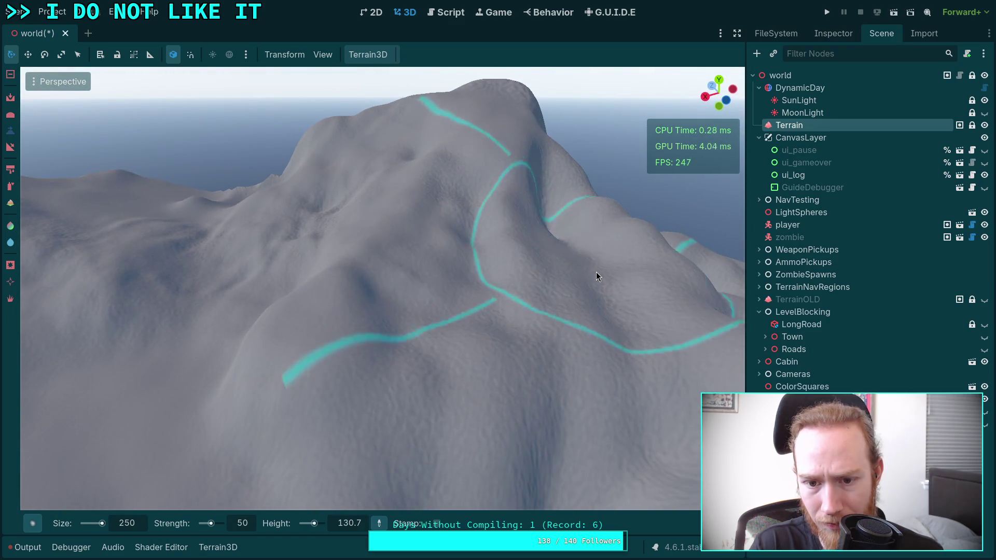
left_click_drag(596, 272, 485, 218)
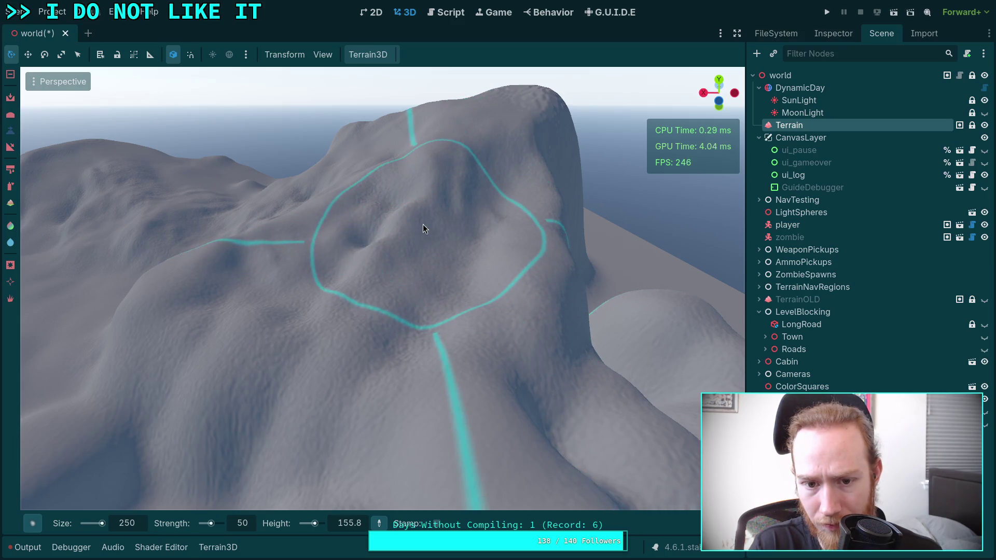
mouse_move(458, 208)
left_mouse_down()
mouse_move(373, 228)
mouse_move(362, 176)
left_mouse_up()
mouse_move(369, 284)
left_mouse_down()
mouse_move(411, 234)
mouse_move(465, 223)
mouse_move(486, 274)
mouse_move(474, 268)
mouse_move(465, 194)
mouse_move(427, 171)
mouse_move(452, 204)
mouse_move(460, 241)
mouse_move(428, 289)
mouse_move(434, 298)
mouse_move(534, 312)
mouse_move(573, 268)
mouse_move(530, 289)
mouse_move(520, 306)
mouse_move(458, 327)
left_mouse_up()
mouse_move(339, 238)
left_mouse_down()
mouse_move(320, 238)
mouse_move(396, 287)
mouse_move(276, 275)
mouse_move(435, 306)
left_mouse_up()
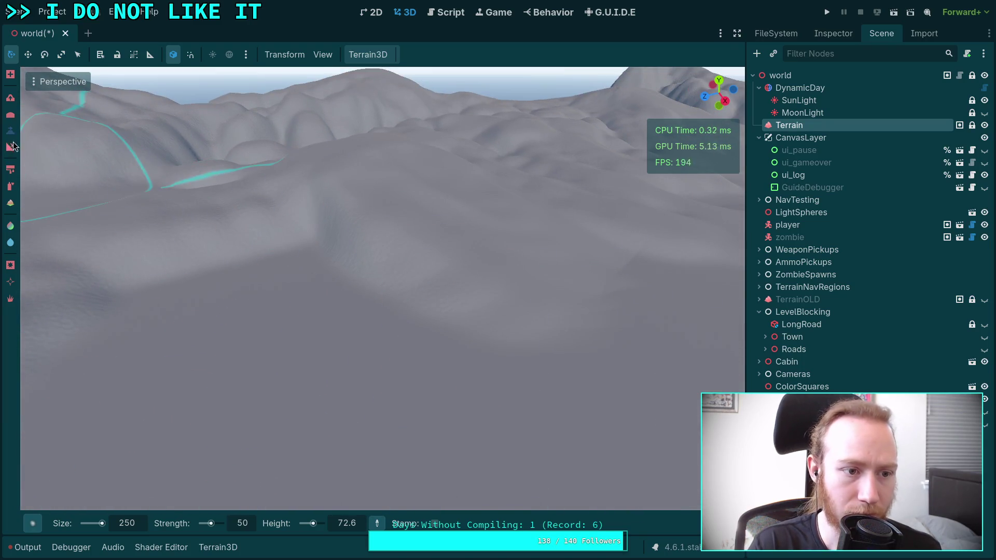
left_click_drag(334, 438, 362, 478)
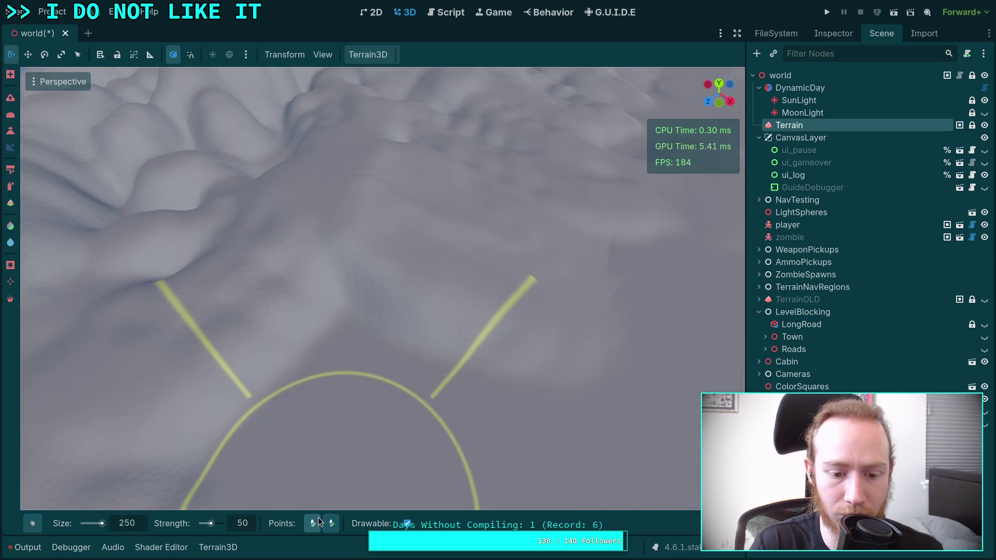
Orbit and zoom across the terrain to survey the ridges, mountain and lake.
mouse_move(396, 410)
left_mouse_down()
mouse_move(396, 352)
mouse_move(397, 410)
left_mouse_up()
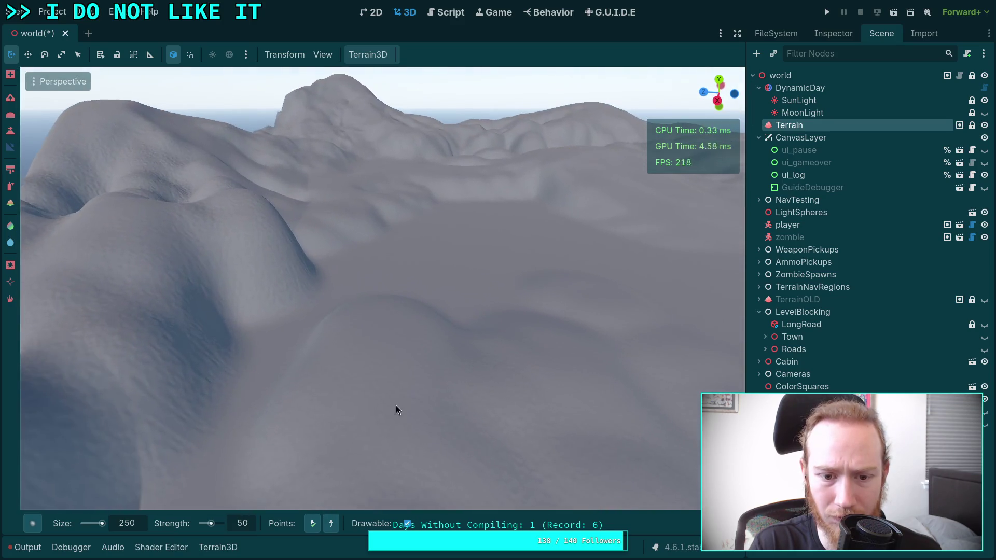
mouse_move(375, 317)
left_mouse_down()
mouse_move(460, 349)
mouse_move(238, 360)
mouse_move(364, 294)
left_mouse_up()
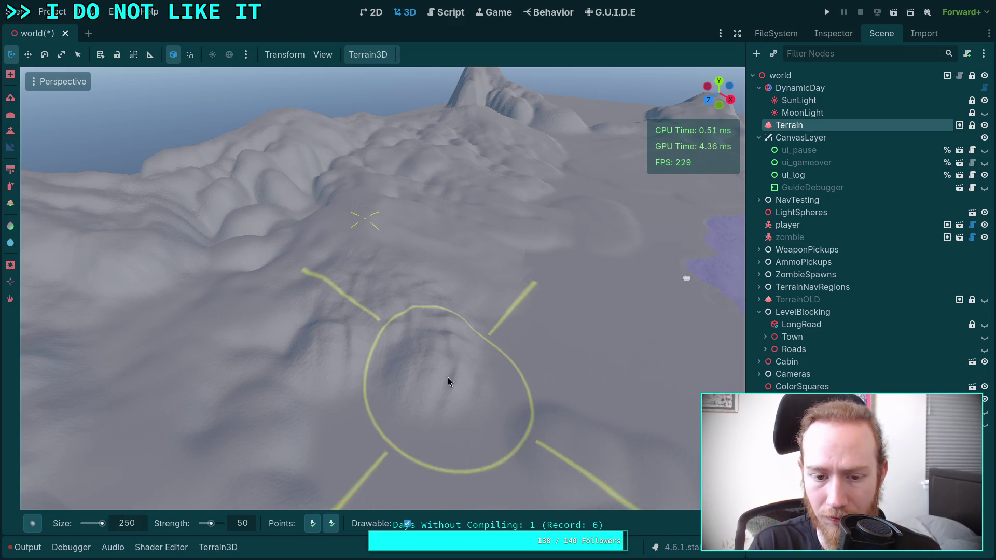
left_click_drag(450, 382, 451, 394)
mouse_move(713, 523)
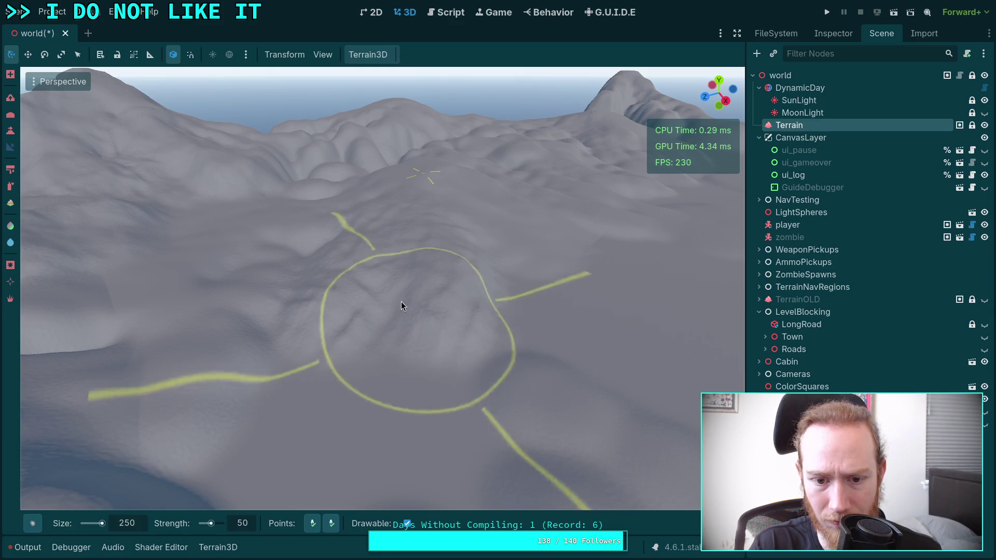
scroll(356, 230, "up", 5)
scroll(357, 237, "down", 5)
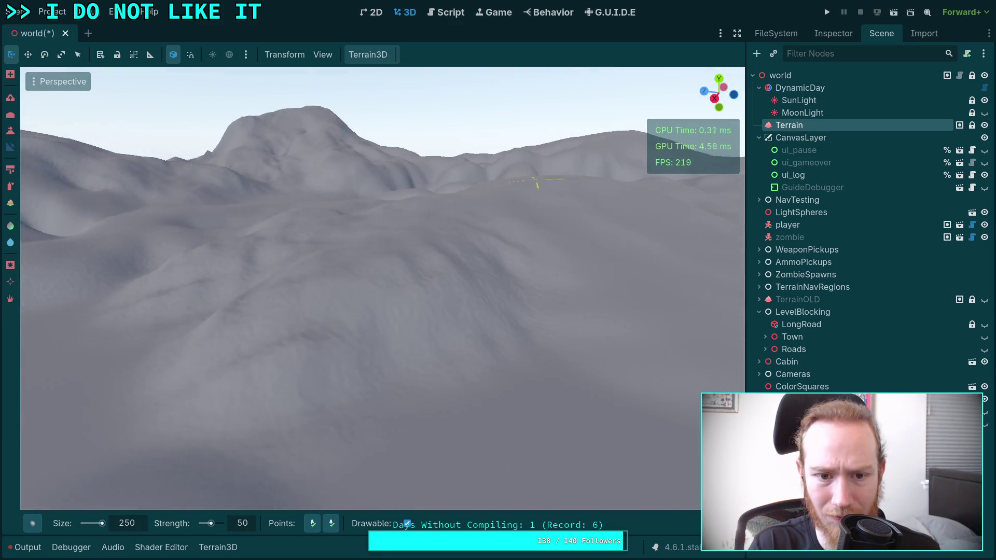
left_click_drag(357, 237, 475, 274)
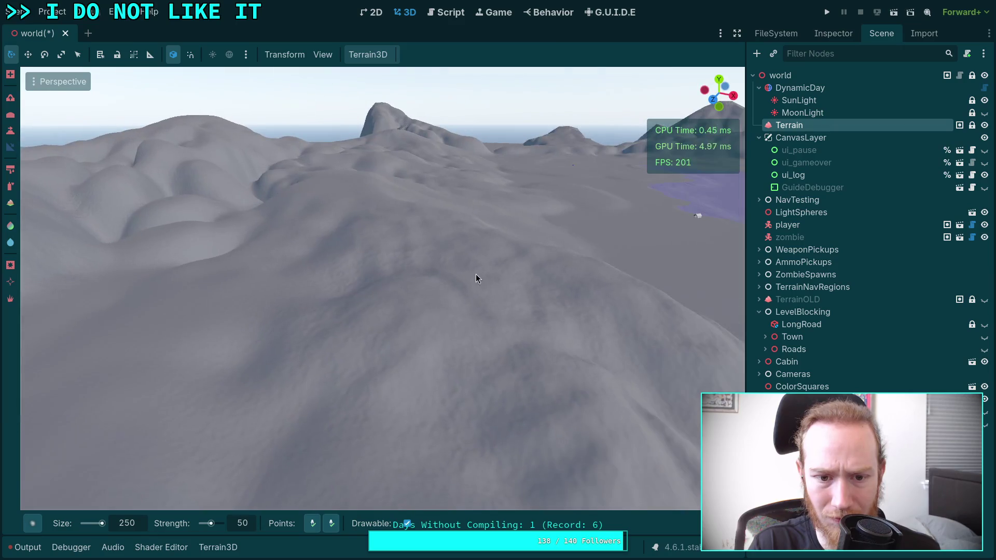
left_click_drag(367, 244, 523, 307)
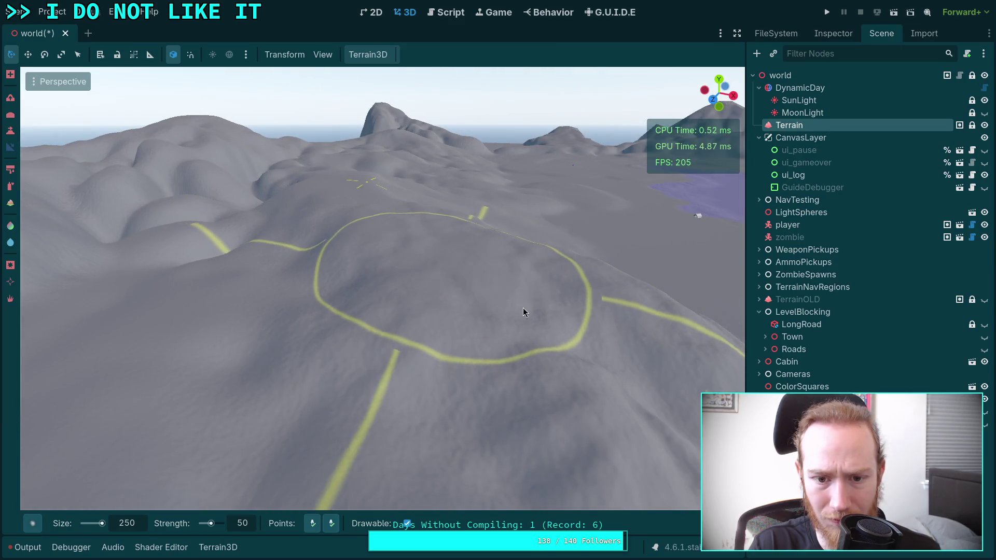
mouse_move(734, 275)
left_mouse_down()
mouse_move(406, 473)
mouse_move(445, 304)
mouse_move(623, 228)
left_mouse_up()
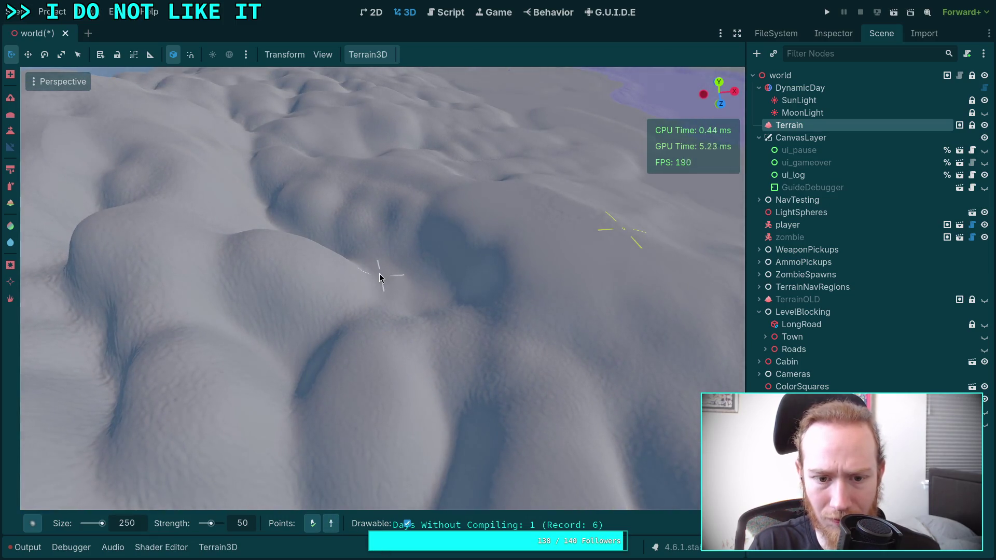
left_click_drag(360, 275, 459, 359)
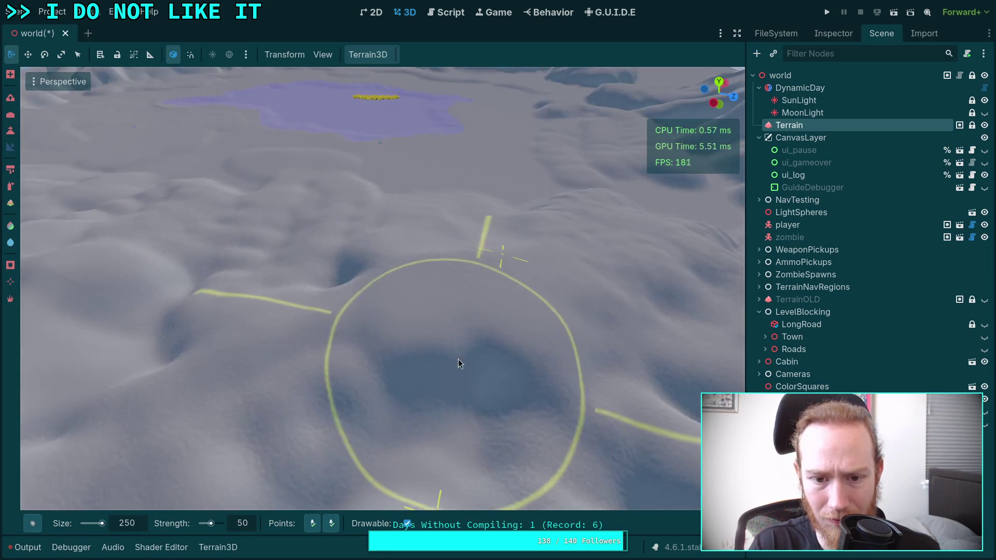
Smooth the bumpy ground below the mountains with the size-250 sculpt brush.
left_click_drag(380, 445, 501, 272)
mouse_move(377, 299)
left_mouse_down()
mouse_move(337, 263)
mouse_move(442, 474)
left_mouse_up()
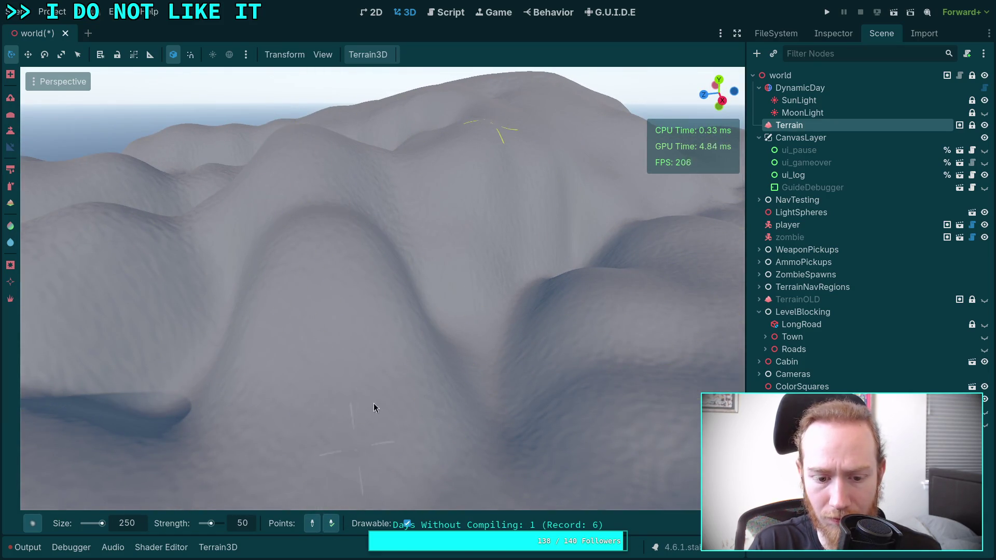
left_click_drag(373, 403, 499, 281)
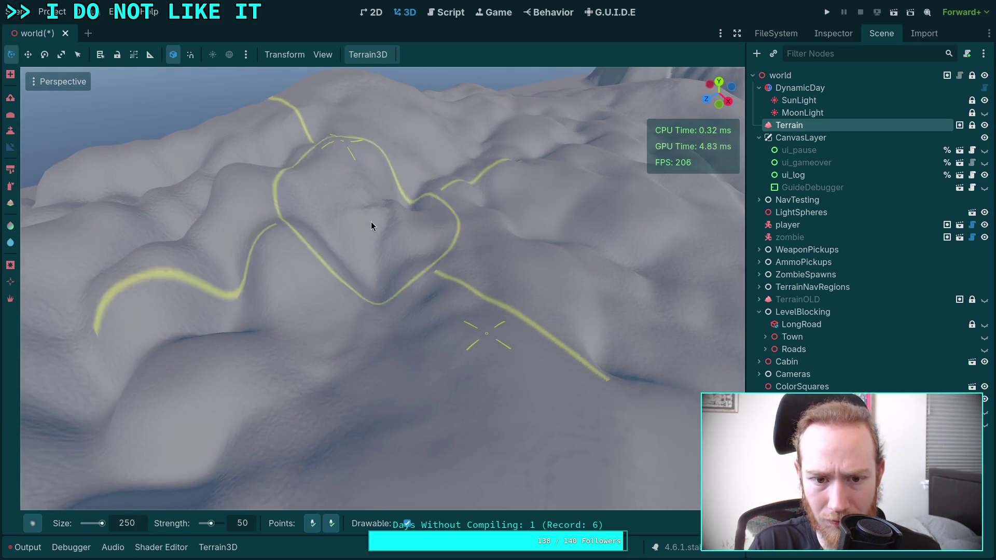
mouse_move(349, 249)
left_mouse_down()
mouse_move(373, 243)
mouse_move(360, 197)
mouse_move(421, 187)
mouse_move(435, 211)
mouse_move(291, 296)
mouse_move(435, 306)
mouse_move(352, 440)
mouse_move(285, 411)
mouse_move(363, 341)
mouse_move(363, 363)
mouse_move(332, 394)
mouse_move(386, 394)
left_mouse_up()
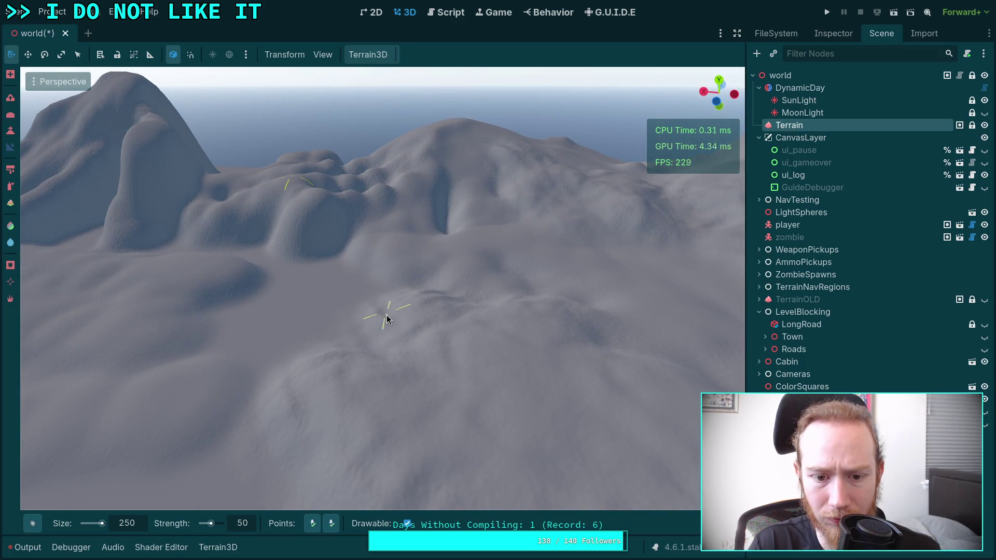
left_click_drag(386, 319, 353, 336)
mouse_move(333, 284)
left_mouse_down()
mouse_move(365, 298)
mouse_move(348, 312)
mouse_move(411, 422)
mouse_move(320, 269)
left_mouse_up()
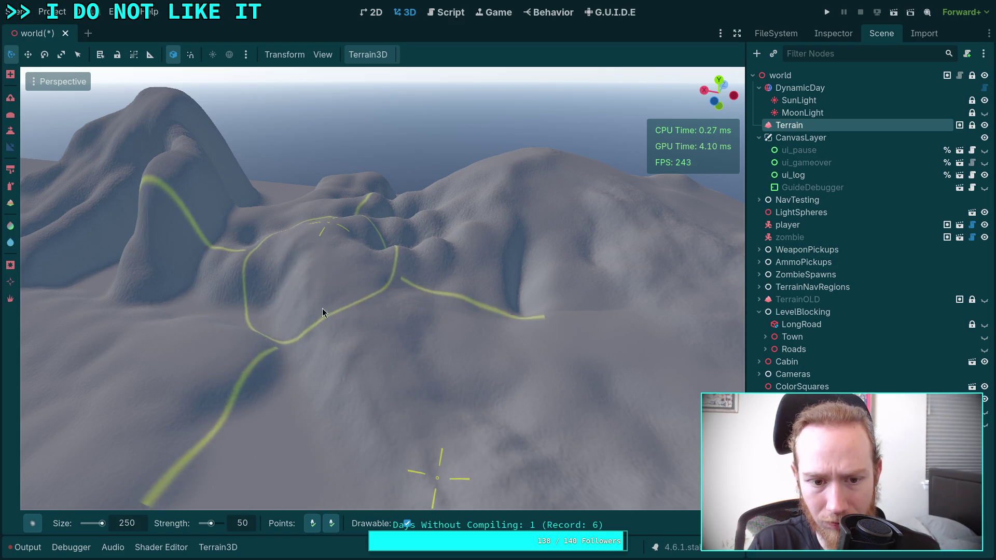
Turn off the first brush Points option in the Terrain3D toolbar.
mouse_move(394, 381)
left_mouse_down()
mouse_move(379, 298)
mouse_move(547, 289)
mouse_move(673, 329)
mouse_move(400, 373)
mouse_move(377, 363)
mouse_move(407, 338)
mouse_move(385, 359)
left_mouse_up()
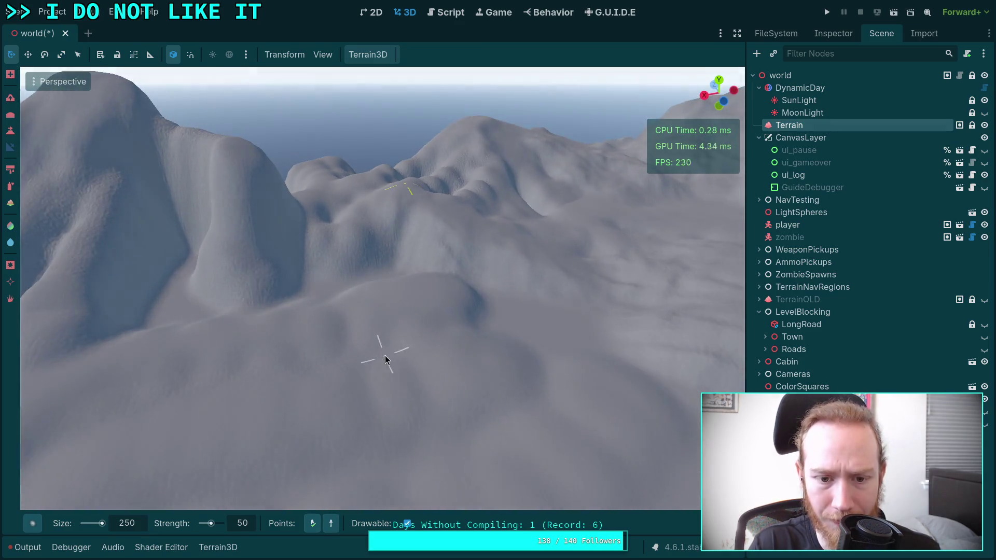
mouse_move(379, 298)
left_mouse_down()
mouse_move(447, 311)
mouse_move(367, 355)
mouse_move(376, 262)
mouse_move(327, 224)
mouse_move(425, 274)
mouse_move(318, 516)
mouse_move(359, 242)
left_mouse_up()
left_click(312, 523)
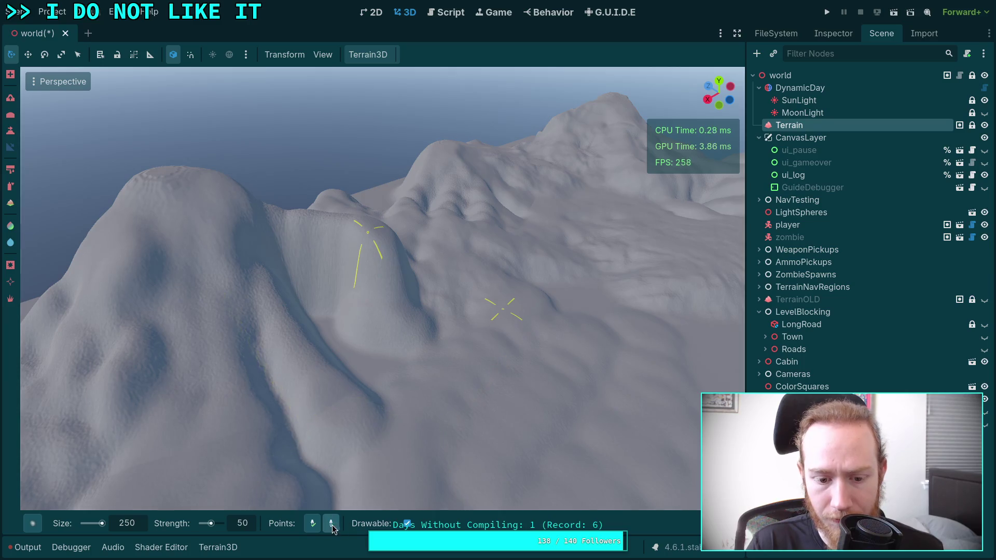
Turn off the second brush Points option as well.
left_click(331, 524)
scroll(522, 287, "up", 5)
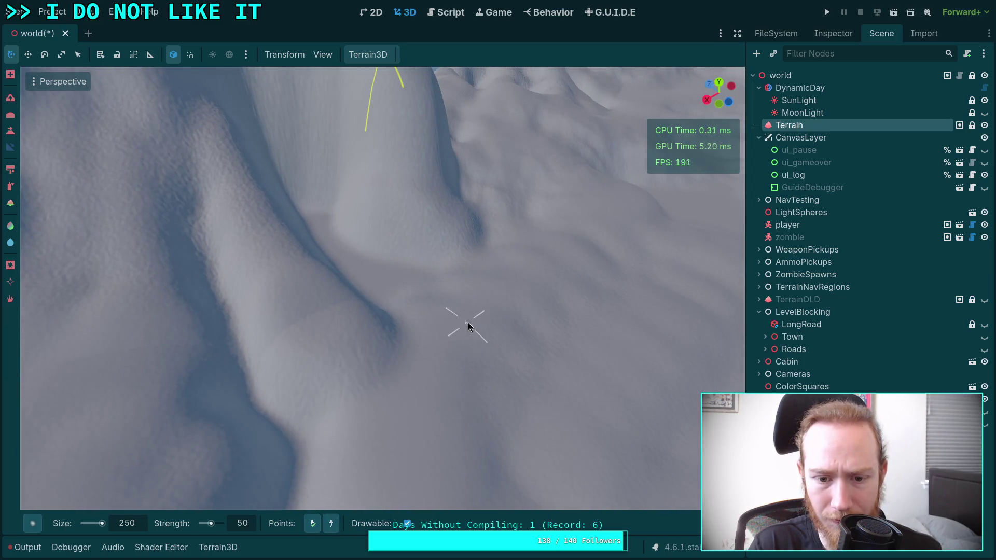
scroll(420, 343, "down", 5)
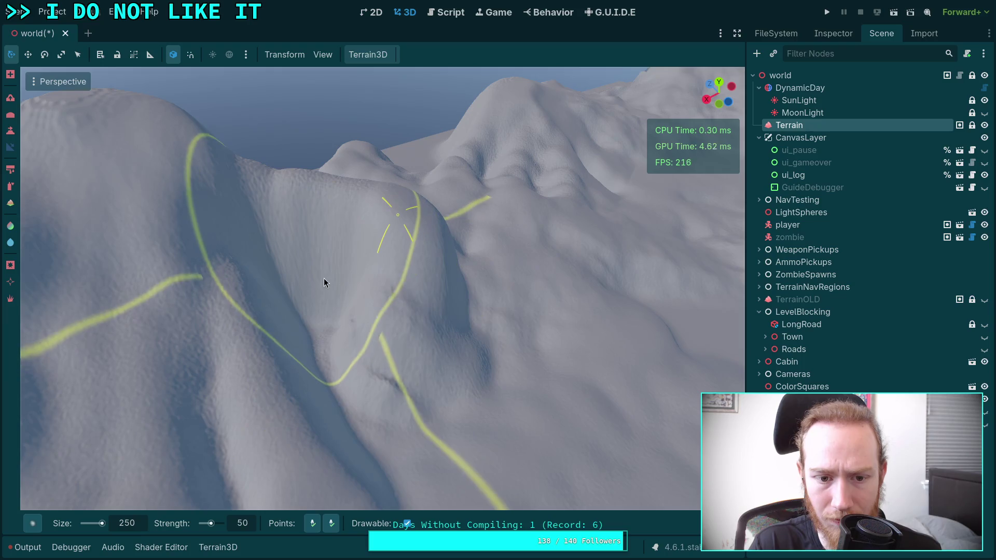
Orbit around the cliffed mountain and the outlined hill from several sides.
mouse_move(288, 289)
left_mouse_down()
mouse_move(340, 364)
mouse_move(461, 422)
mouse_move(286, 353)
mouse_move(412, 297)
mouse_move(474, 294)
mouse_move(363, 441)
mouse_move(415, 406)
left_mouse_up()
mouse_move(427, 323)
left_mouse_down()
mouse_move(412, 268)
mouse_move(475, 334)
mouse_move(419, 283)
mouse_move(358, 285)
mouse_move(431, 245)
left_mouse_up()
left_click_drag(369, 398, 407, 359)
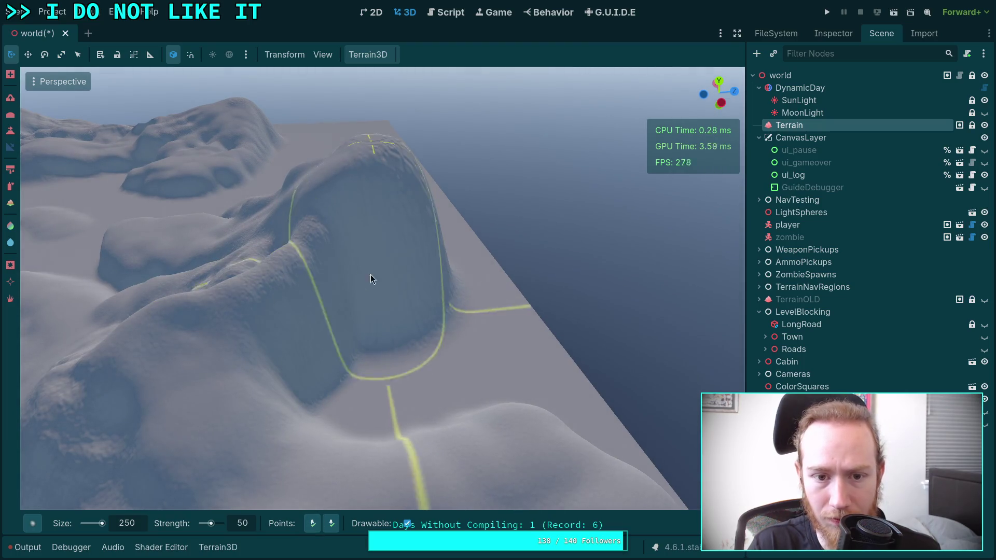
mouse_move(327, 415)
left_mouse_down()
mouse_move(318, 329)
mouse_move(478, 222)
mouse_move(395, 295)
mouse_move(445, 309)
mouse_move(344, 287)
mouse_move(429, 345)
mouse_move(422, 397)
mouse_move(436, 380)
mouse_move(497, 412)
mouse_move(404, 264)
mouse_move(388, 217)
left_mouse_up()
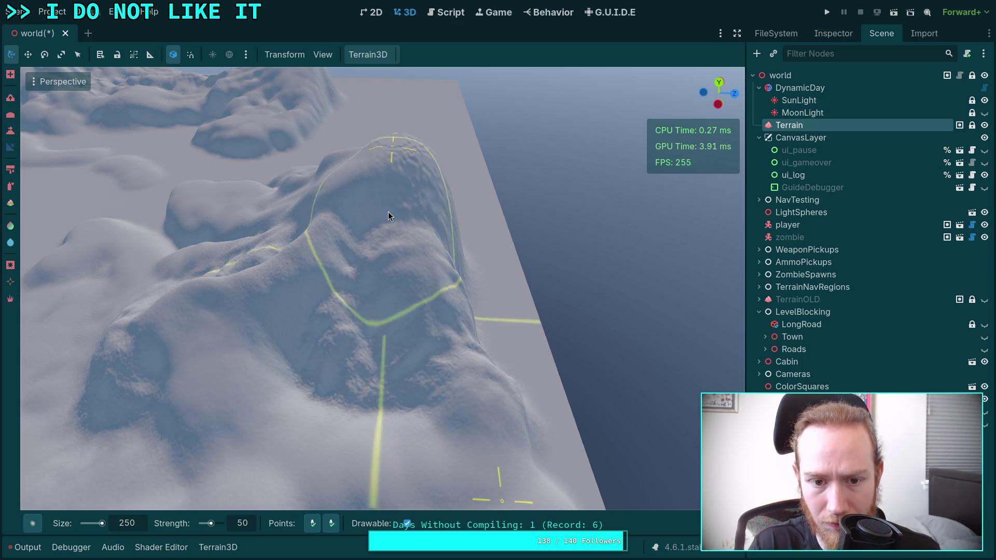
mouse_move(363, 270)
left_mouse_down()
mouse_move(403, 379)
mouse_move(400, 468)
mouse_move(394, 456)
mouse_move(437, 425)
left_mouse_up()
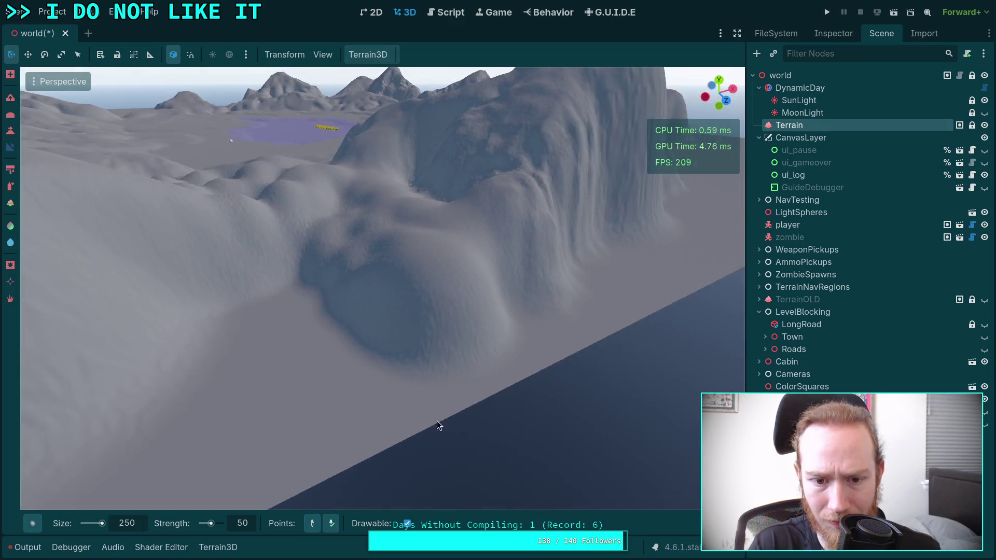
left_click_drag(358, 313, 311, 315)
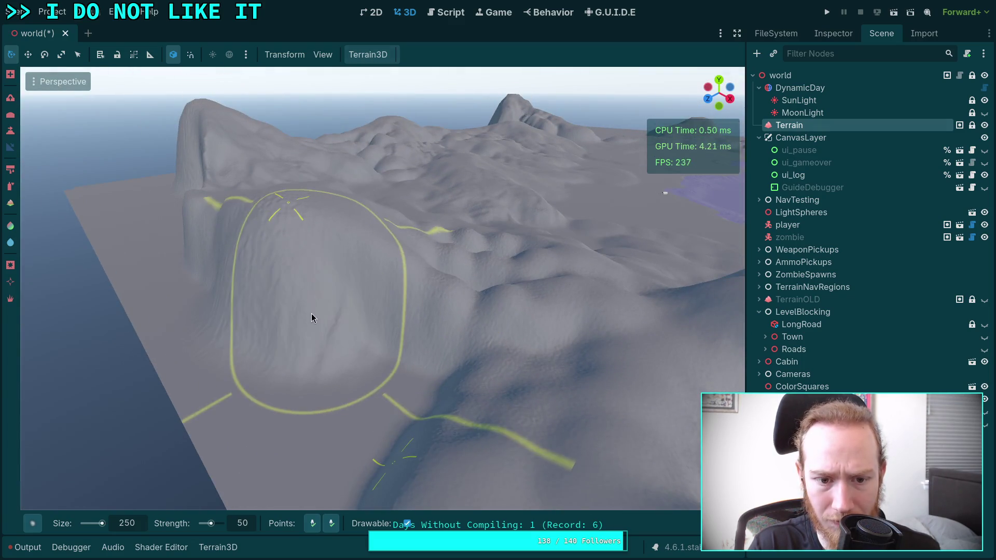
mouse_move(375, 310)
left_mouse_down()
mouse_move(311, 340)
mouse_move(285, 326)
mouse_move(363, 425)
mouse_move(340, 314)
mouse_move(307, 275)
mouse_move(350, 311)
mouse_move(374, 422)
mouse_move(403, 458)
left_mouse_up()
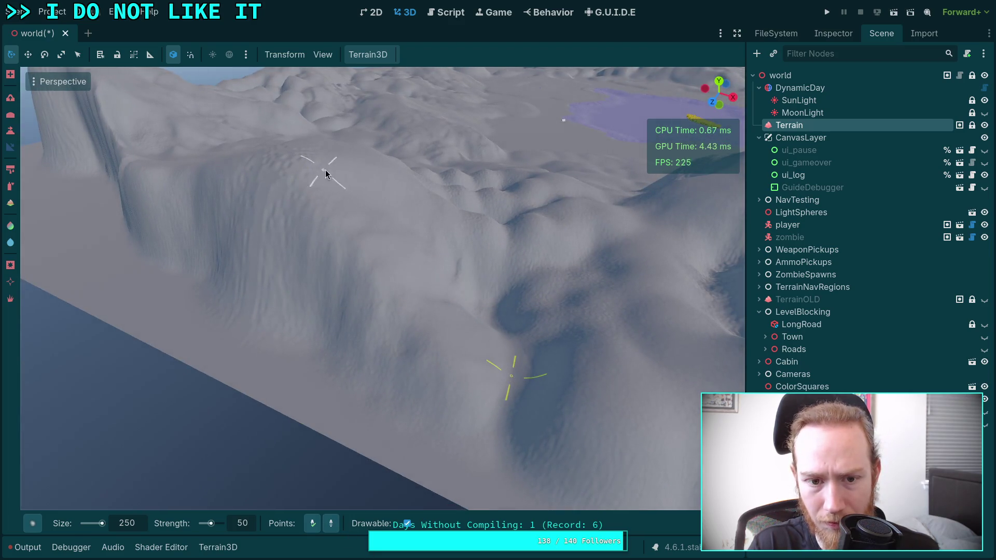
mouse_move(614, 298)
left_mouse_down()
mouse_move(465, 259)
mouse_move(378, 261)
mouse_move(420, 316)
mouse_move(403, 348)
mouse_move(478, 319)
mouse_move(430, 234)
mouse_move(424, 338)
mouse_move(18, 165)
left_mouse_up()
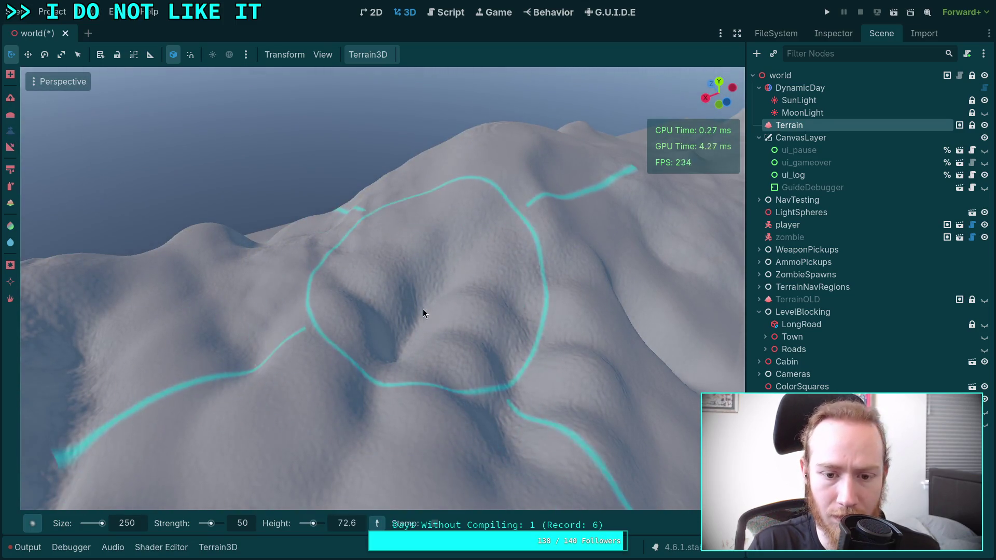
Pick a target height from the hilltop, flatten the outskirt hills to it, and save the scene.
left_click(387, 310, "ctrl")
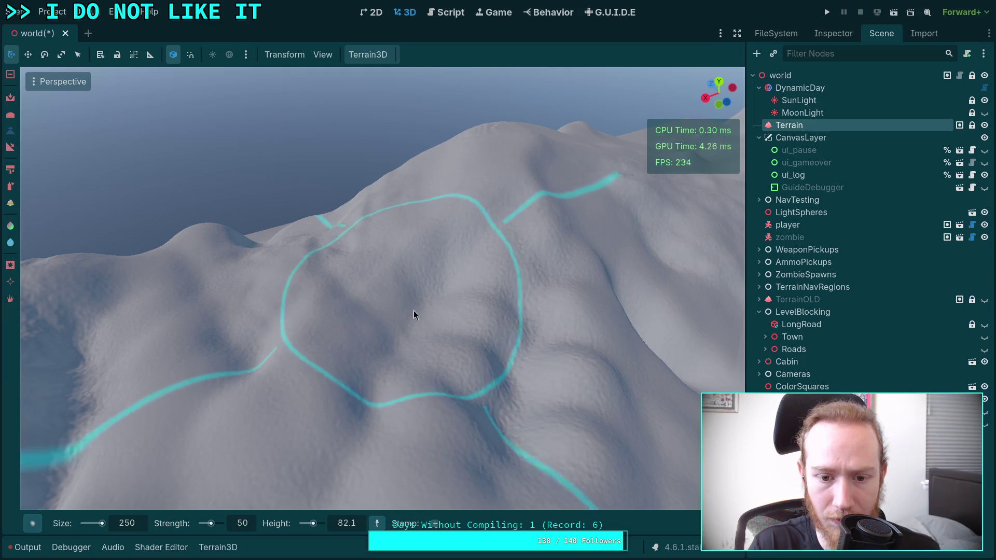
mouse_move(489, 416)
left_mouse_down()
mouse_move(452, 328)
mouse_move(429, 325)
mouse_move(422, 365)
mouse_move(411, 250)
left_mouse_up()
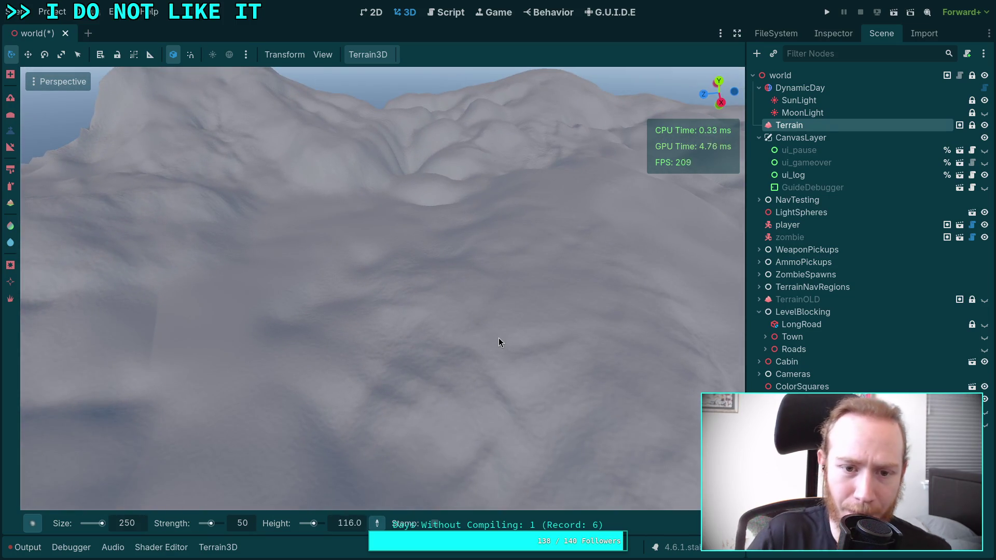
mouse_move(500, 337)
left_mouse_down()
mouse_move(496, 280)
mouse_move(413, 260)
mouse_move(523, 280)
mouse_move(411, 249)
mouse_move(436, 229)
mouse_move(465, 249)
mouse_move(437, 274)
mouse_move(436, 304)
mouse_move(462, 352)
mouse_move(493, 358)
mouse_move(441, 365)
mouse_move(494, 359)
left_mouse_up()
mouse_move(402, 254)
left_mouse_down()
mouse_move(297, 289)
mouse_move(291, 309)
mouse_move(445, 294)
mouse_move(393, 350)
mouse_move(401, 357)
mouse_move(334, 258)
mouse_move(301, 263)
mouse_move(395, 250)
left_mouse_up()
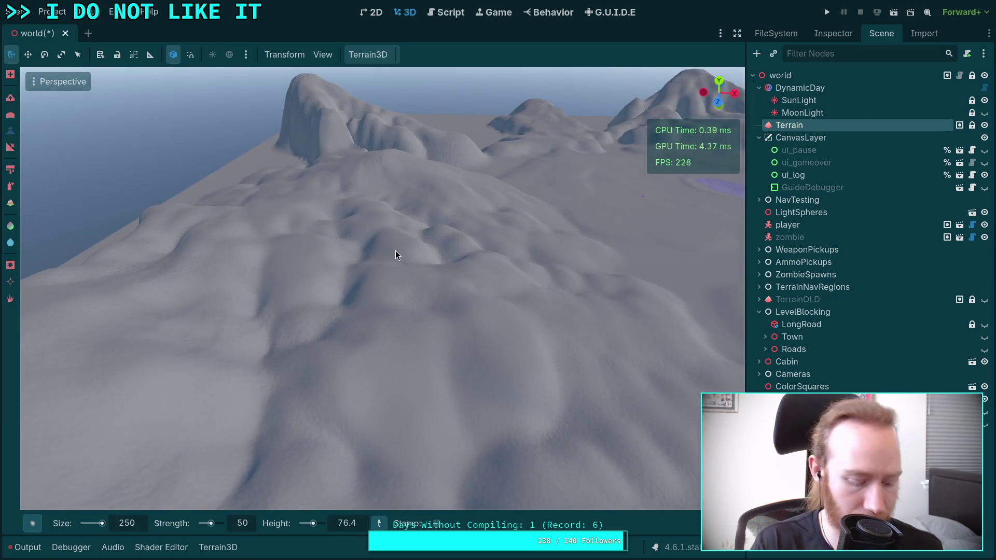
key("ctrl+s")
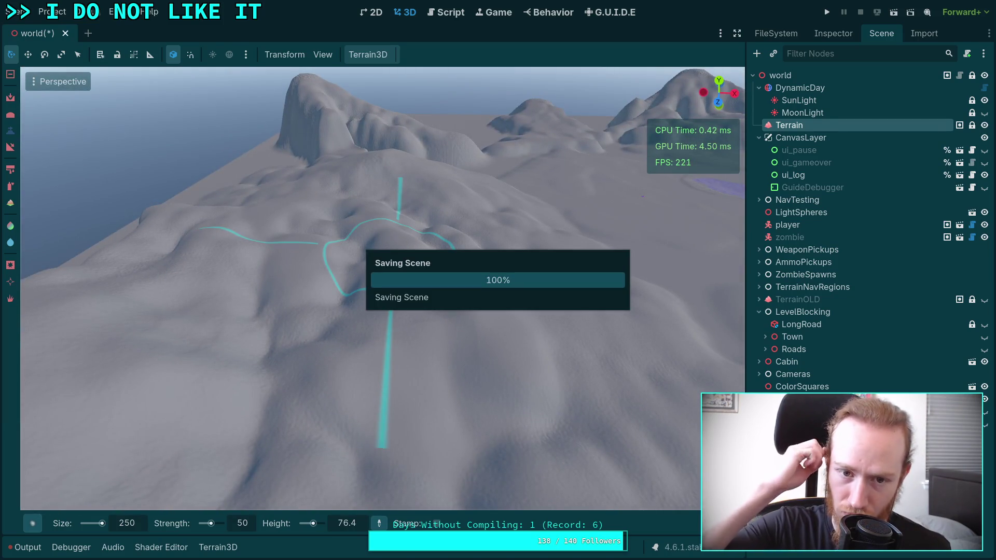
mouse_move(383, 289)
left_mouse_down()
mouse_move(363, 280)
mouse_move(394, 291)
mouse_move(358, 280)
mouse_move(383, 262)
mouse_move(364, 285)
mouse_move(403, 323)
mouse_move(370, 322)
left_mouse_up()
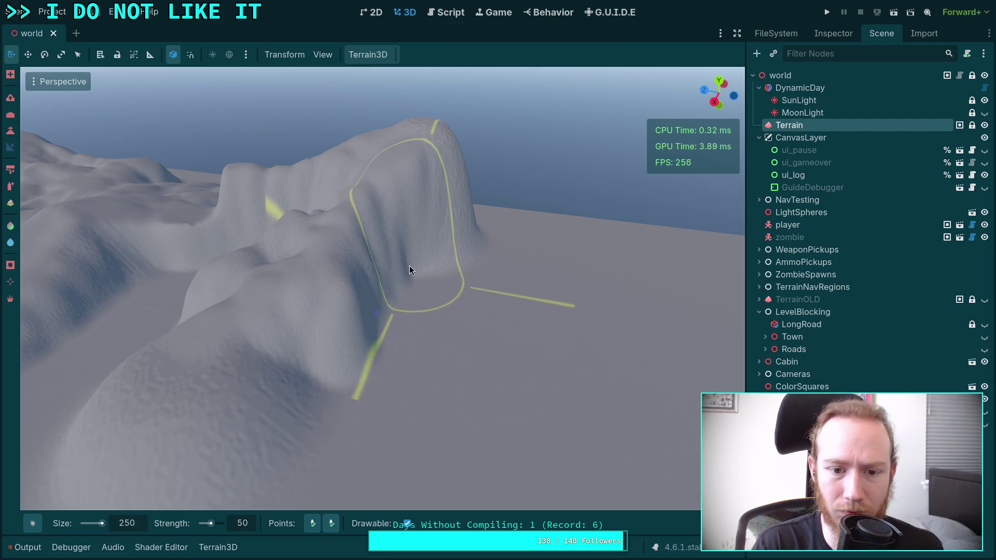
Raise the rounded hill, stretch it down the slope and add ridges.
left_click_drag(409, 270, 396, 303)
left_click_drag(308, 254, 308, 254)
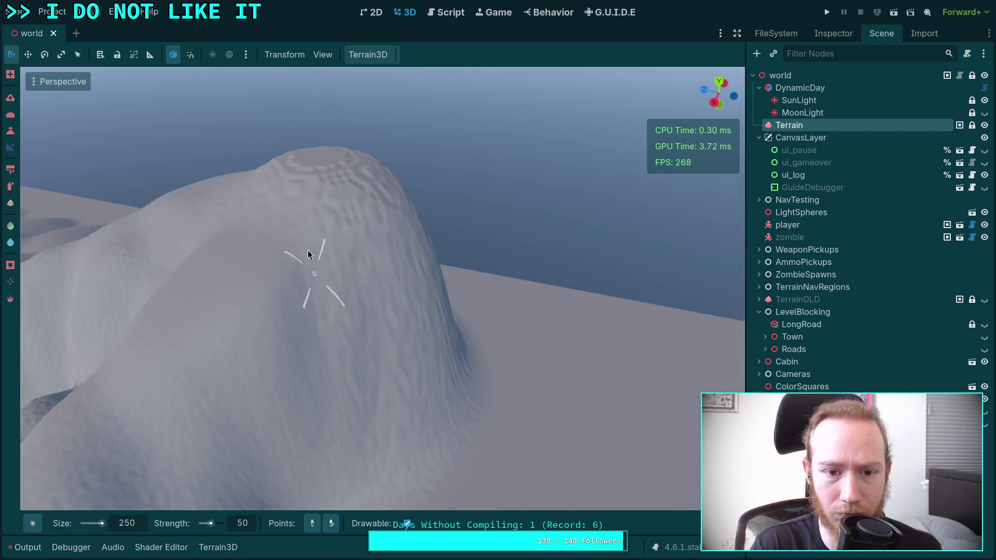
mouse_move(348, 392)
left_mouse_down()
mouse_move(410, 394)
mouse_move(339, 238)
mouse_move(362, 248)
mouse_move(404, 233)
left_mouse_up()
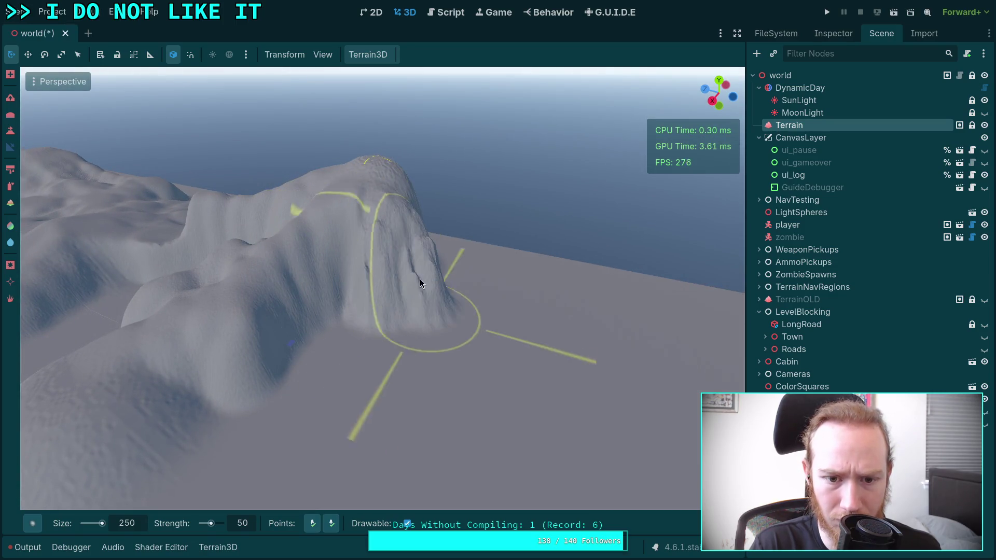
left_click_drag(420, 280, 340, 305)
mouse_move(412, 309)
left_mouse_down()
mouse_move(353, 322)
mouse_move(429, 309)
mouse_move(413, 310)
left_mouse_up()
mouse_move(462, 275)
left_mouse_down()
mouse_move(430, 318)
mouse_move(413, 280)
left_mouse_up()
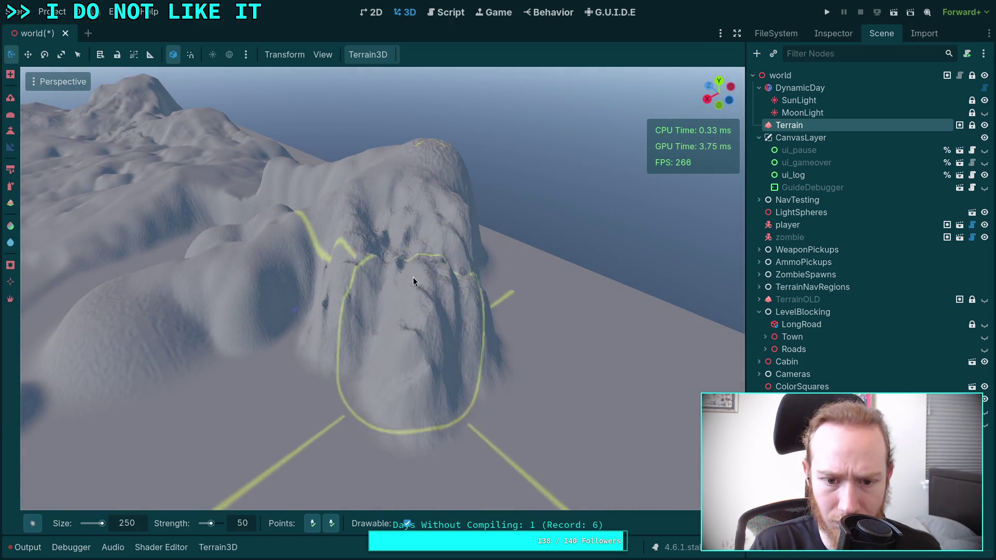
scroll(376, 269, "up", 3)
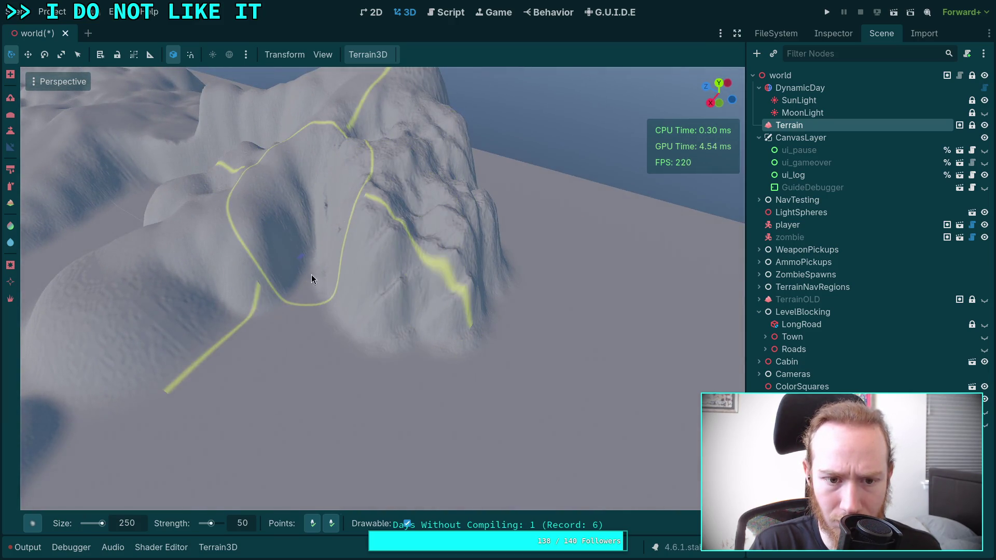
mouse_move(361, 298)
left_mouse_down()
mouse_move(449, 284)
mouse_move(462, 338)
mouse_move(405, 340)
mouse_move(376, 282)
mouse_move(343, 290)
mouse_move(279, 335)
mouse_move(360, 338)
mouse_move(382, 437)
mouse_move(465, 451)
mouse_move(374, 462)
left_mouse_up()
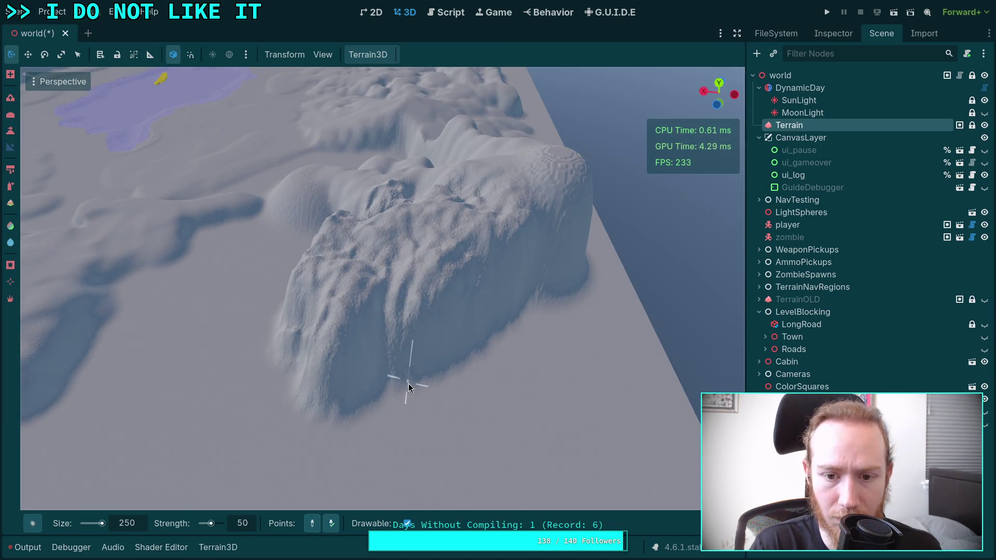
Sculpt the mountain hillside under the yellow road lines.
mouse_move(328, 505)
left_mouse_down()
mouse_move(290, 467)
mouse_move(249, 446)
left_mouse_up()
mouse_move(474, 370)
left_mouse_down()
mouse_move(521, 386)
mouse_move(428, 242)
mouse_move(453, 297)
mouse_move(419, 293)
mouse_move(471, 248)
left_mouse_up()
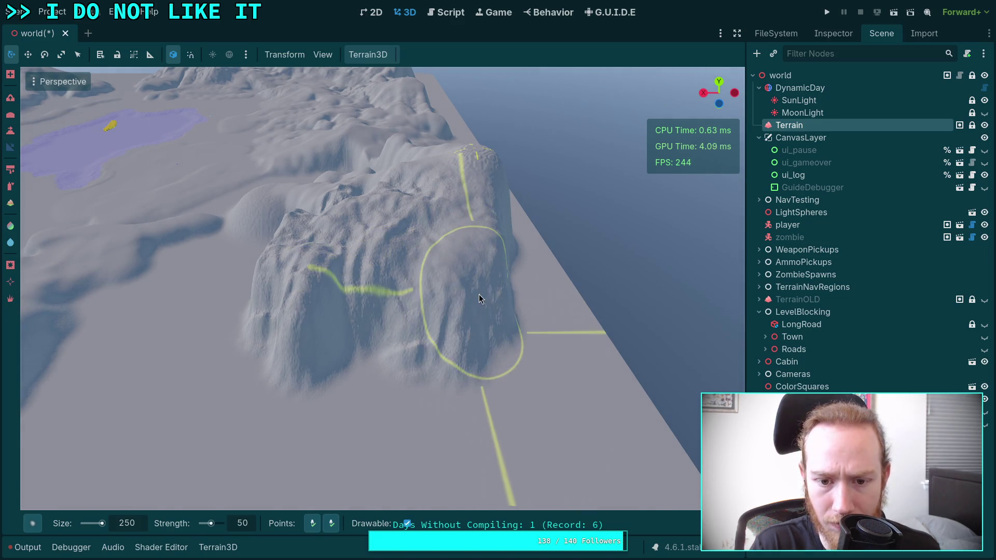
left_click_drag(415, 338, 397, 303)
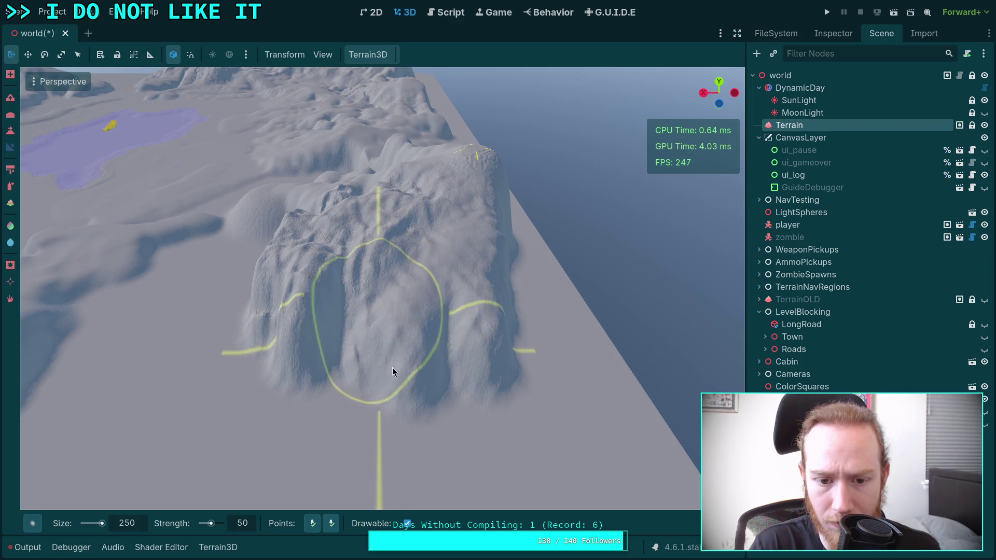
left_click_drag(450, 379, 497, 324)
left_click_drag(519, 394, 495, 402)
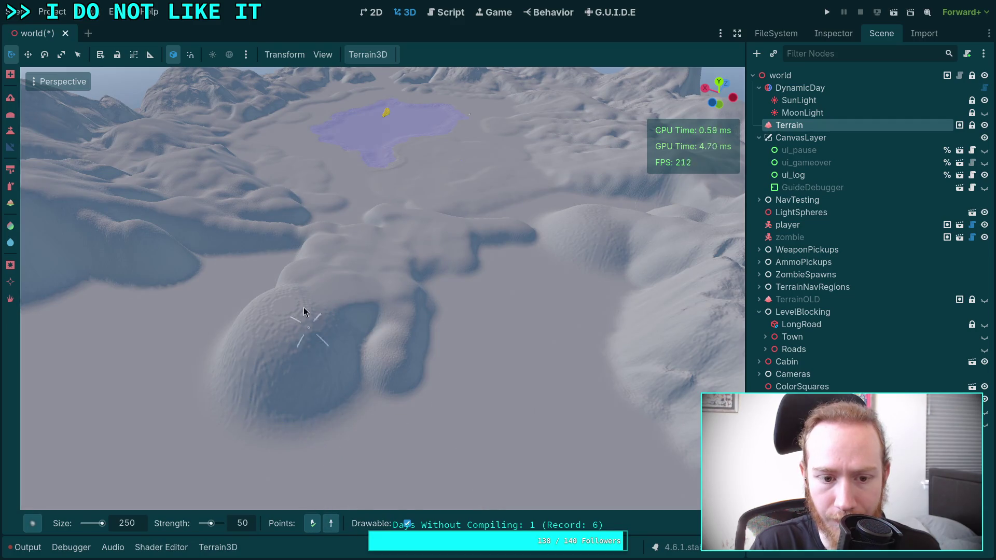
Stretch and raise the outskirt mound down and to the right.
mouse_move(335, 472)
left_mouse_down()
mouse_move(304, 462)
mouse_move(414, 427)
left_mouse_up()
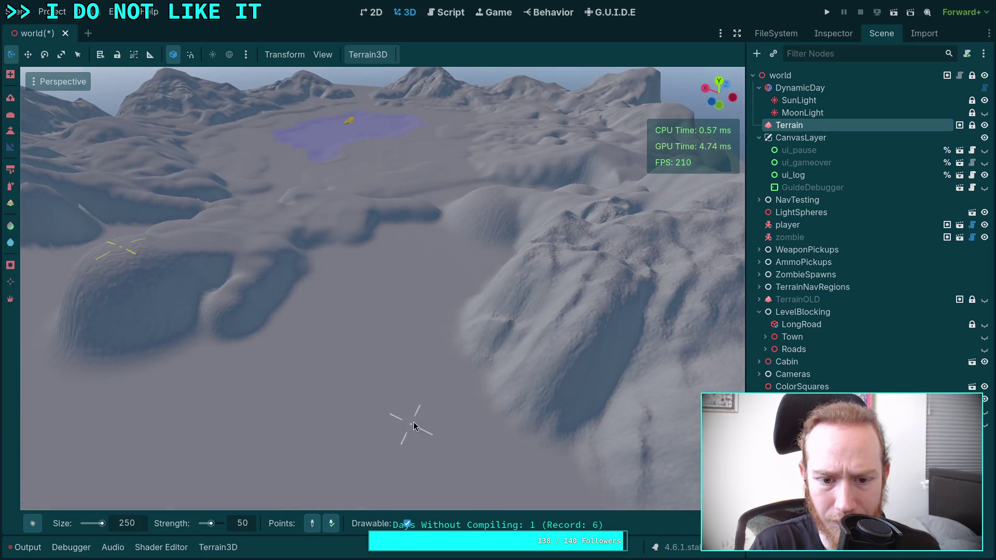
mouse_move(465, 388)
left_mouse_down()
mouse_move(350, 351)
mouse_move(387, 334)
left_mouse_up()
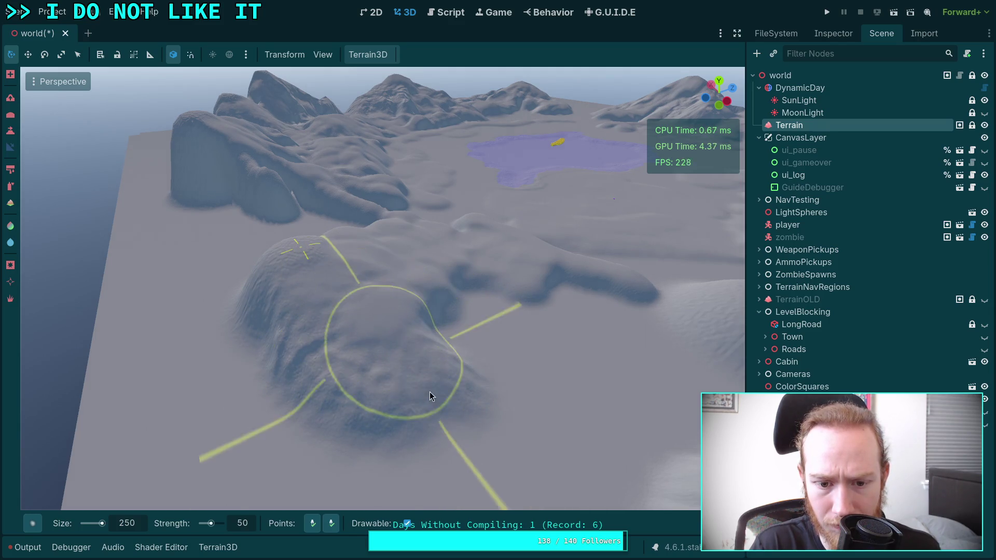
mouse_move(306, 387)
left_mouse_down()
mouse_move(387, 387)
mouse_move(461, 422)
mouse_move(494, 283)
left_mouse_up()
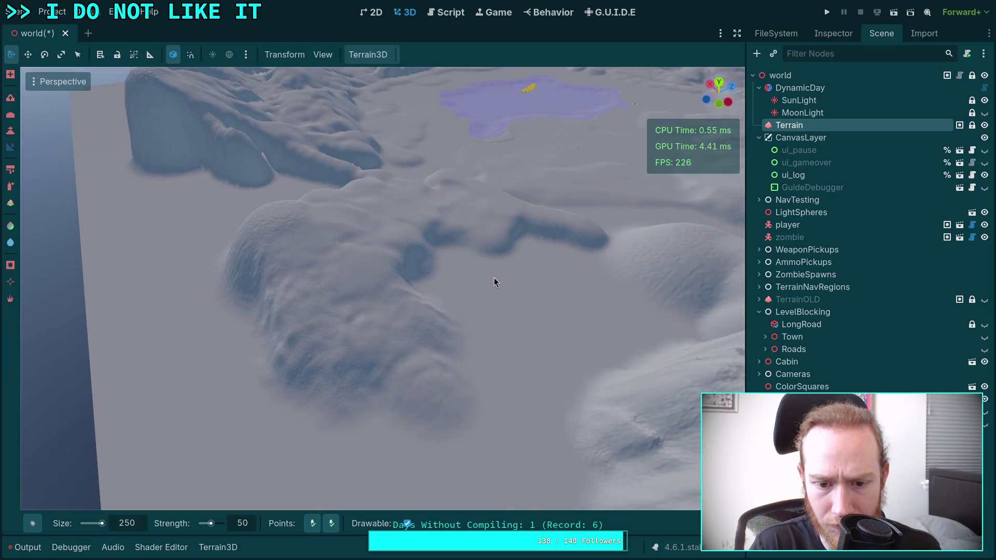
left_click_drag(340, 398, 405, 356)
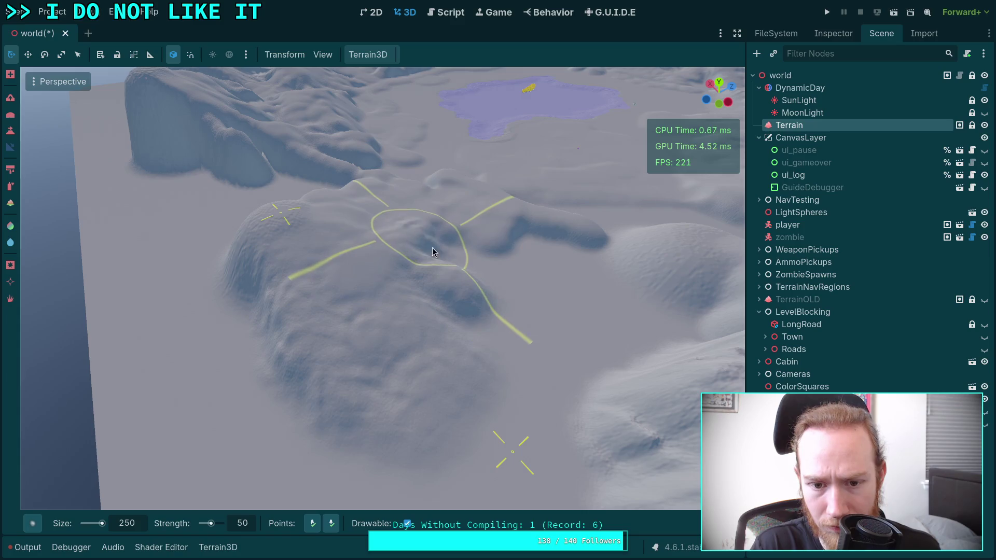
scroll(447, 250, "up", 5)
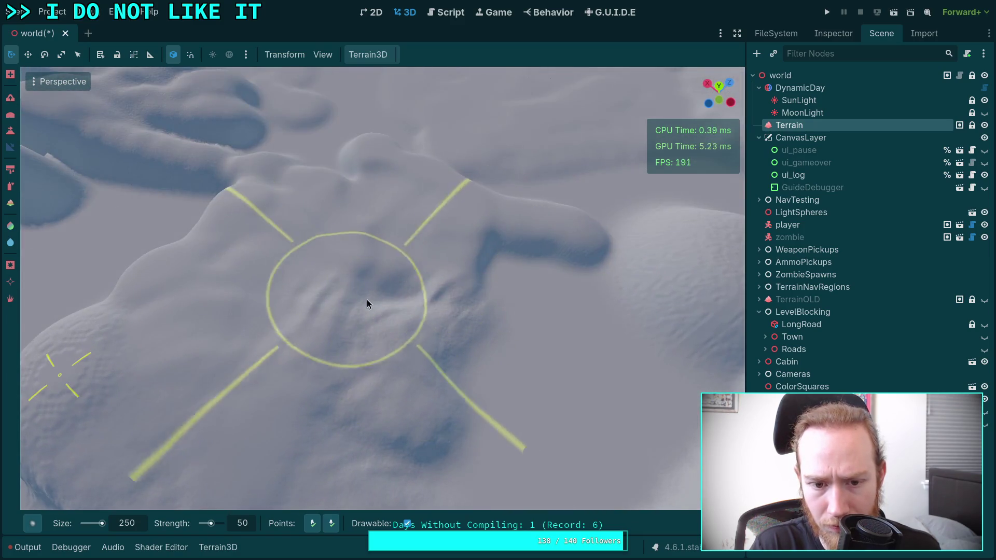
scroll(465, 428, "down", 5)
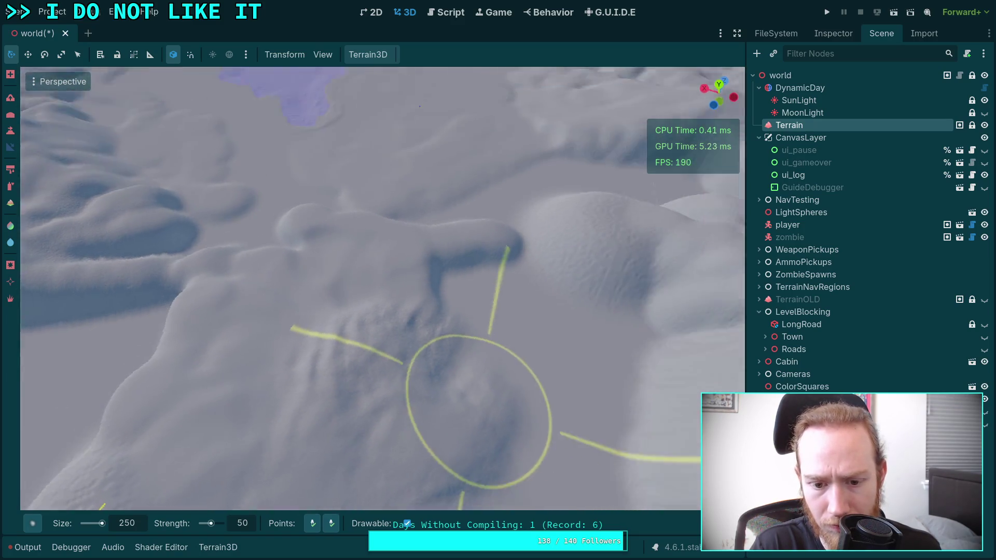
scroll(326, 502, "up", 3)
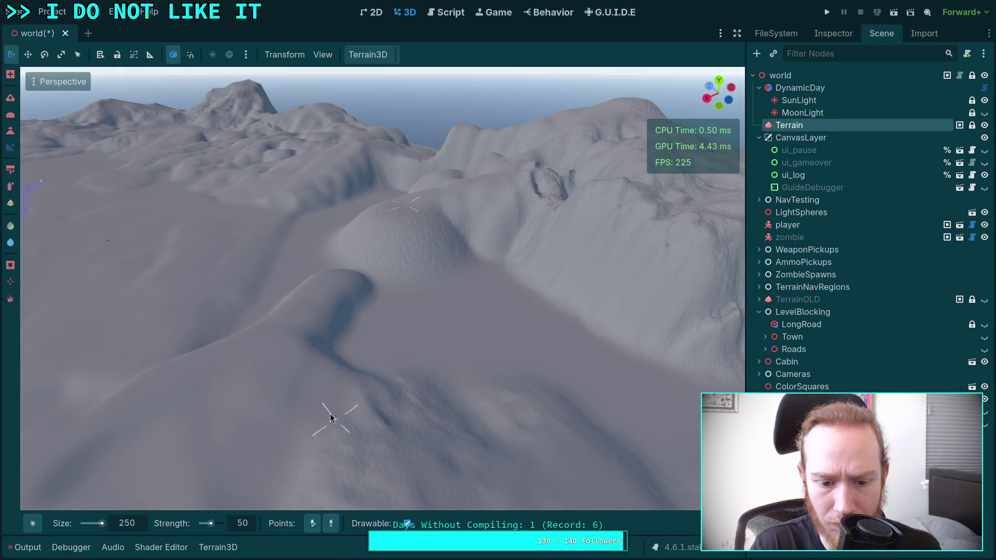
Lower and flatten the central mound near the road-ringed hill.
left_click_drag(469, 384, 376, 278)
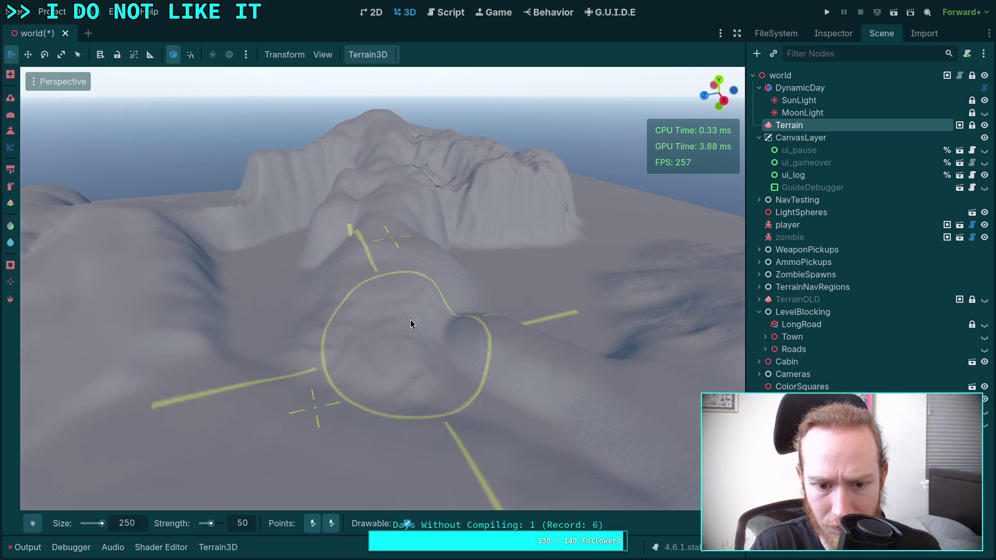
mouse_move(432, 396)
left_mouse_down()
mouse_move(439, 233)
mouse_move(394, 325)
mouse_move(484, 316)
mouse_move(502, 344)
mouse_move(430, 199)
mouse_move(348, 339)
mouse_move(356, 405)
mouse_move(334, 352)
left_mouse_up()
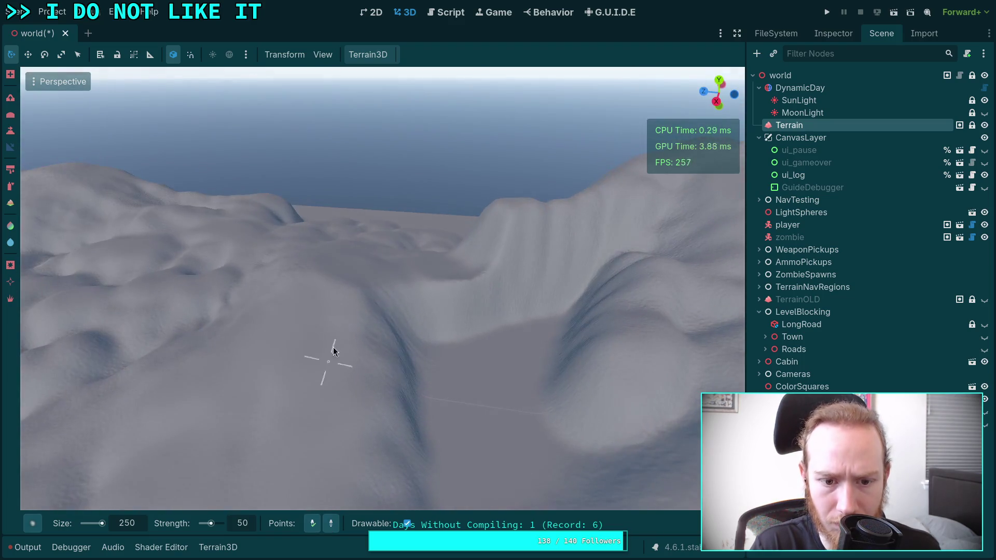
mouse_move(429, 473)
left_mouse_down()
mouse_move(372, 293)
mouse_move(307, 537)
left_mouse_up()
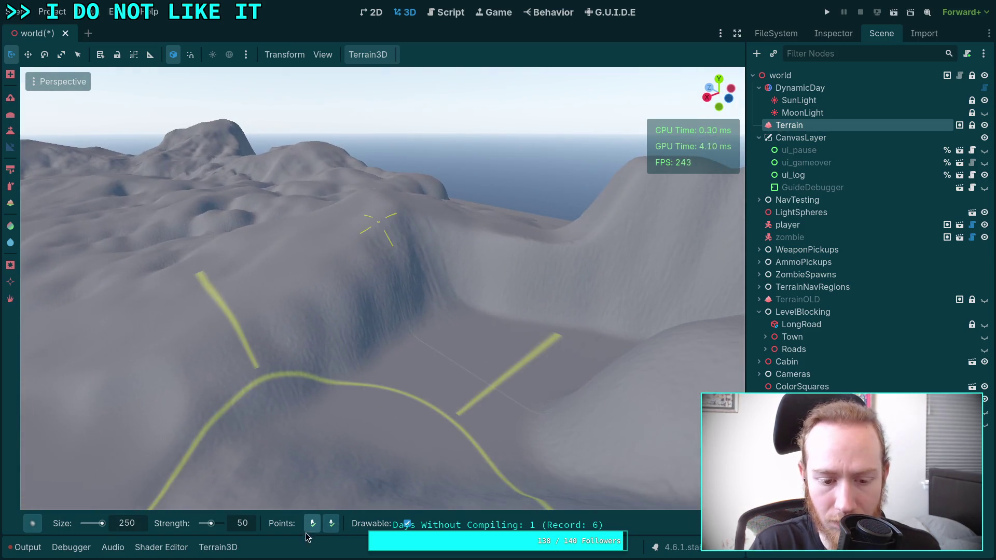
left_click_drag(490, 443, 417, 422)
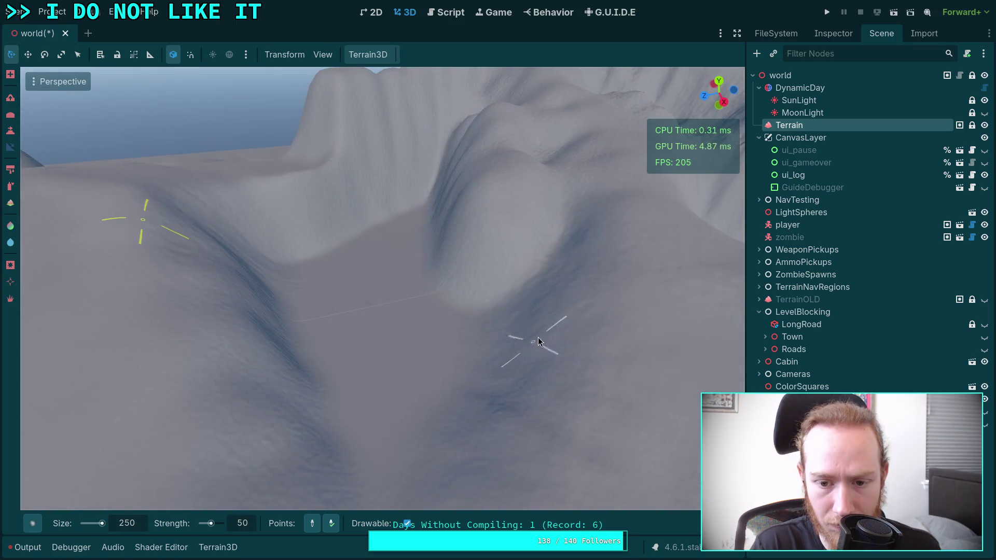
mouse_move(548, 324)
left_mouse_down()
mouse_move(332, 240)
mouse_move(304, 242)
mouse_move(266, 298)
mouse_move(415, 190)
mouse_move(472, 223)
mouse_move(435, 304)
mouse_move(371, 285)
mouse_move(471, 338)
mouse_move(338, 249)
mouse_move(327, 258)
mouse_move(462, 239)
mouse_move(400, 348)
left_mouse_up()
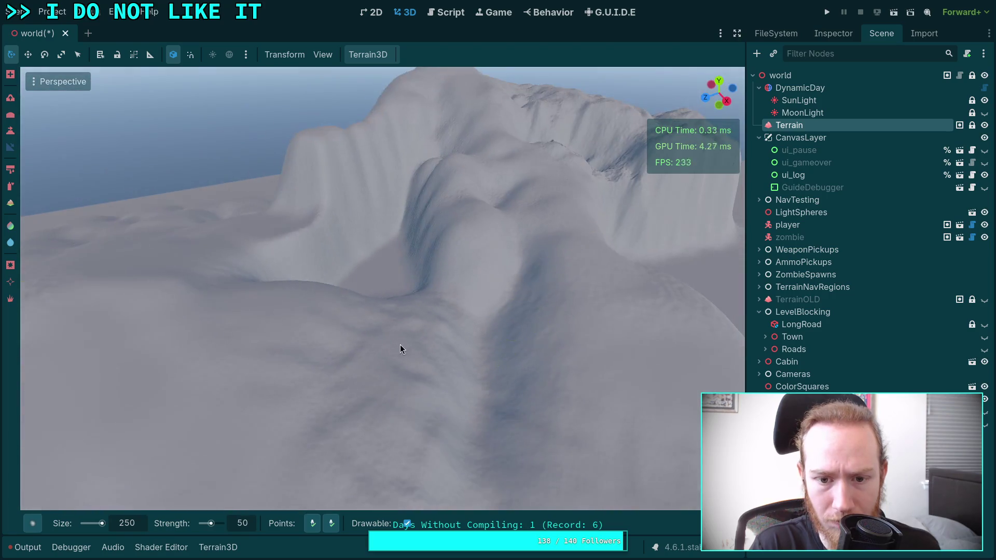
scroll(331, 362, "up", 5)
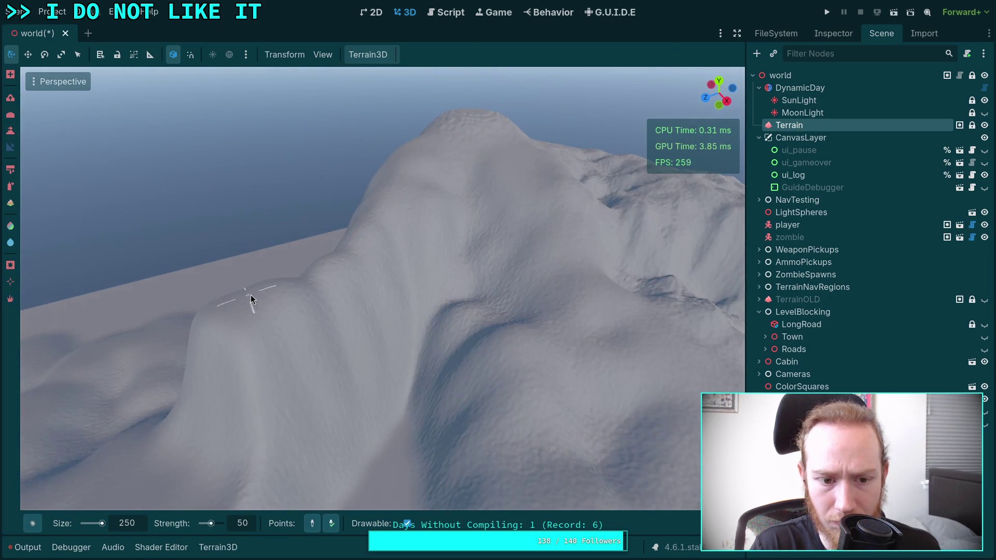
left_click_drag(349, 483, 290, 456)
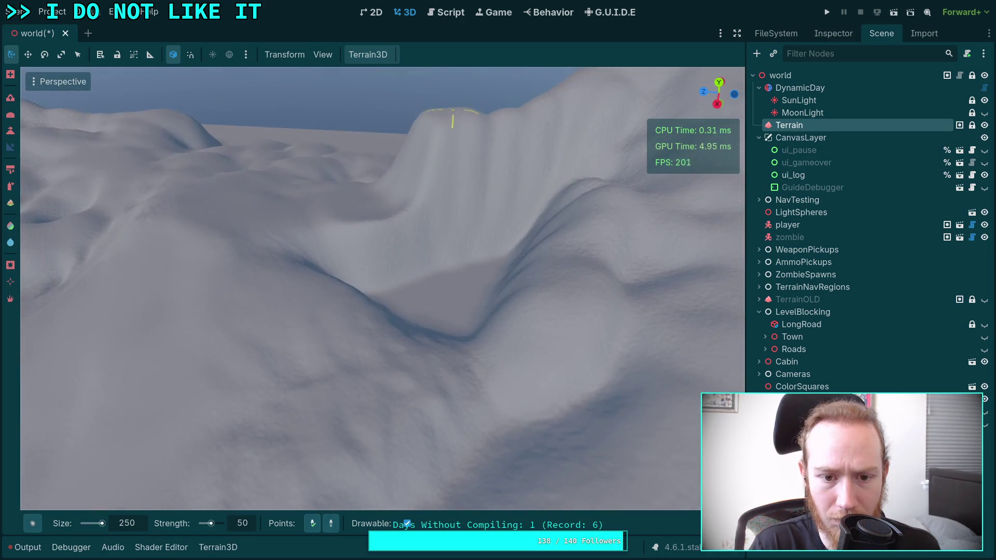
left_click_drag(398, 384, 469, 314)
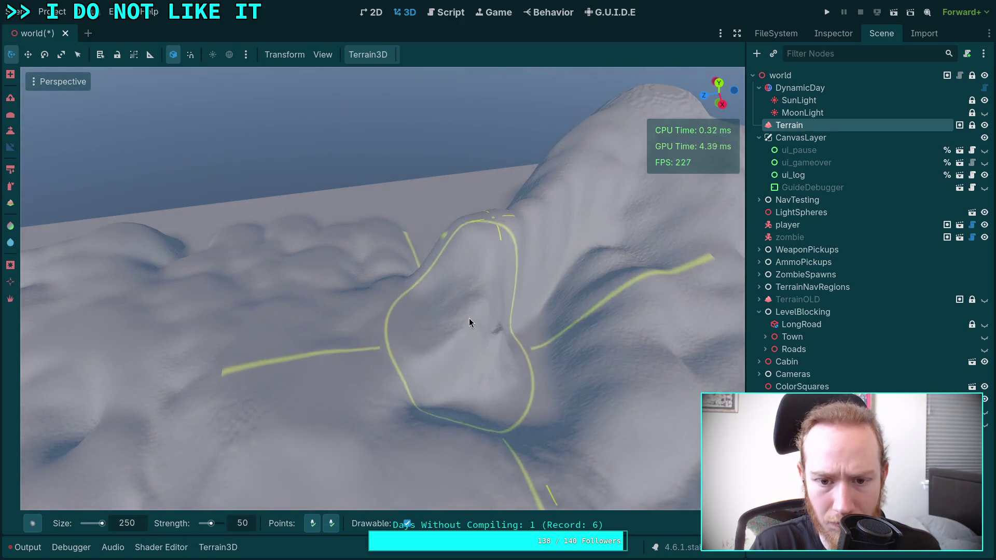
scroll(494, 307, "up", 2)
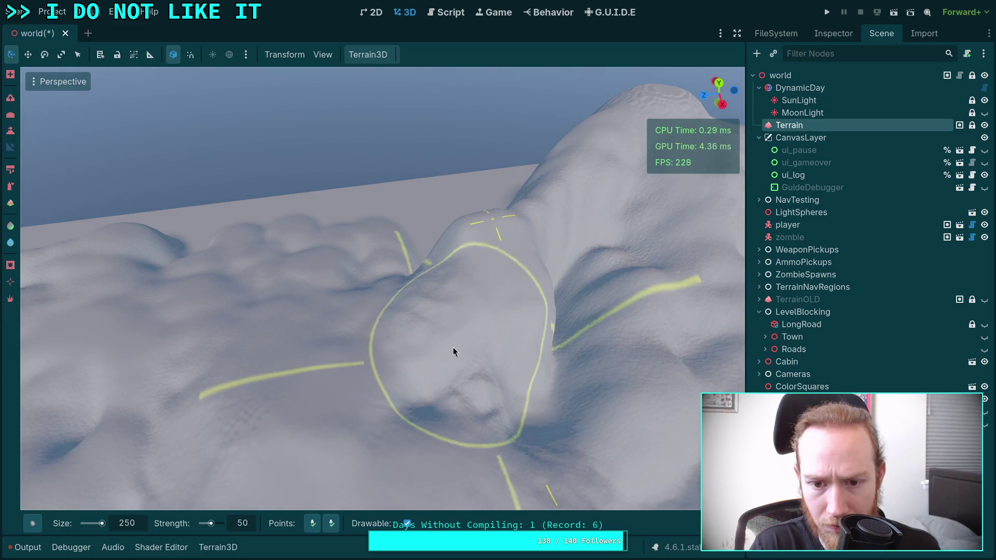
left_click_drag(453, 352, 466, 418)
Orbit around the ridge and peak, ending over the rounded hills and lake.
left_click_drag(535, 373, 358, 528)
mouse_move(350, 437)
left_mouse_down()
mouse_move(403, 347)
mouse_move(438, 373)
mouse_move(456, 435)
left_mouse_up()
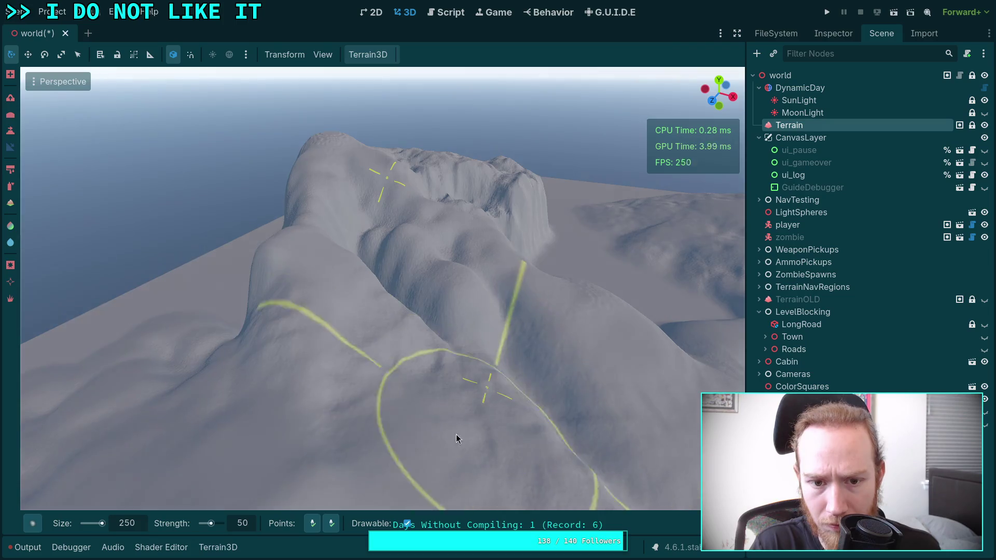
mouse_move(375, 238)
left_mouse_down()
mouse_move(376, 198)
mouse_move(368, 222)
left_mouse_up()
mouse_move(381, 282)
left_mouse_down()
mouse_move(405, 367)
mouse_move(482, 256)
mouse_move(451, 429)
mouse_move(384, 311)
mouse_move(407, 493)
left_mouse_up()
mouse_move(378, 356)
left_mouse_down()
mouse_move(411, 234)
mouse_move(548, 236)
mouse_move(345, 228)
mouse_move(413, 256)
mouse_move(427, 291)
mouse_move(430, 384)
mouse_move(467, 416)
mouse_move(406, 371)
left_mouse_up()
mouse_move(378, 341)
left_mouse_down()
mouse_move(425, 379)
mouse_move(469, 360)
mouse_move(395, 415)
mouse_move(330, 524)
left_mouse_up()
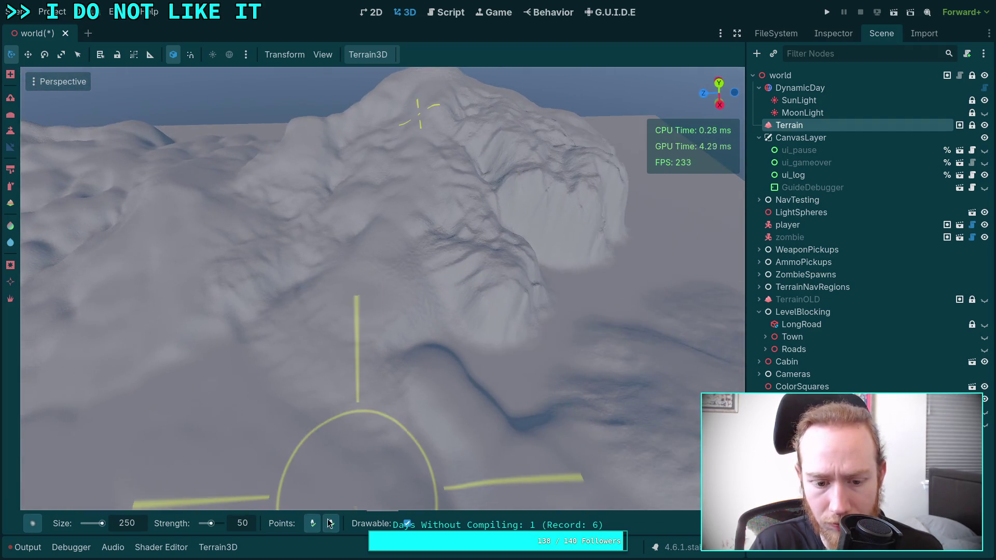
mouse_move(499, 268)
left_mouse_down()
mouse_move(404, 241)
mouse_move(388, 356)
mouse_move(441, 366)
mouse_move(319, 344)
mouse_move(515, 313)
left_mouse_up()
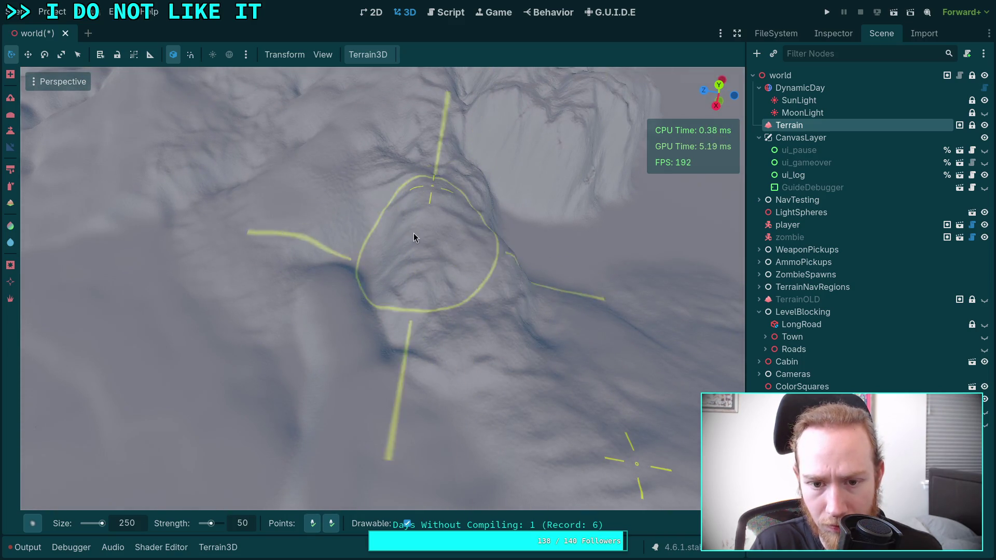
mouse_move(481, 341)
left_mouse_down()
mouse_move(515, 311)
mouse_move(515, 363)
mouse_move(524, 299)
mouse_move(524, 332)
mouse_move(276, 476)
left_mouse_up()
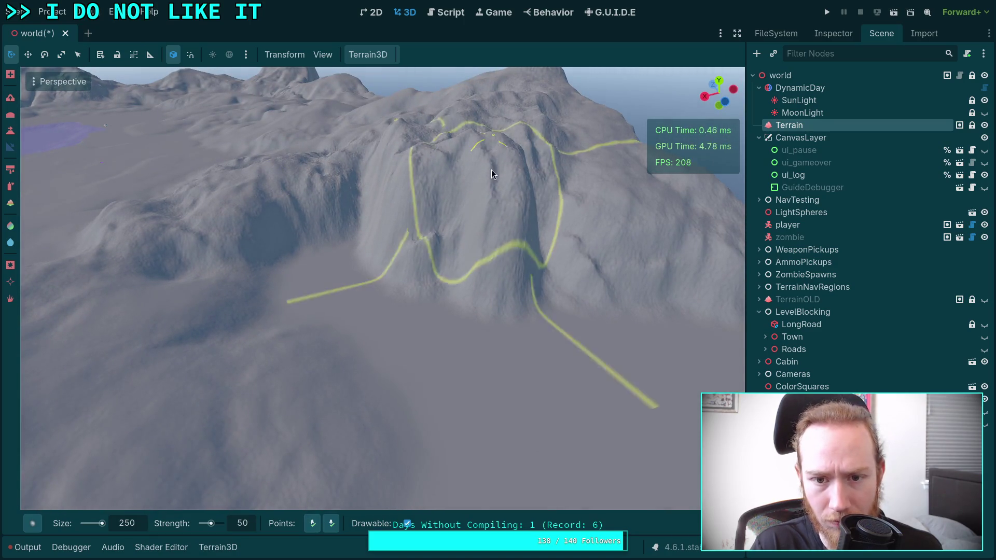
left_click_drag(441, 358, 415, 328)
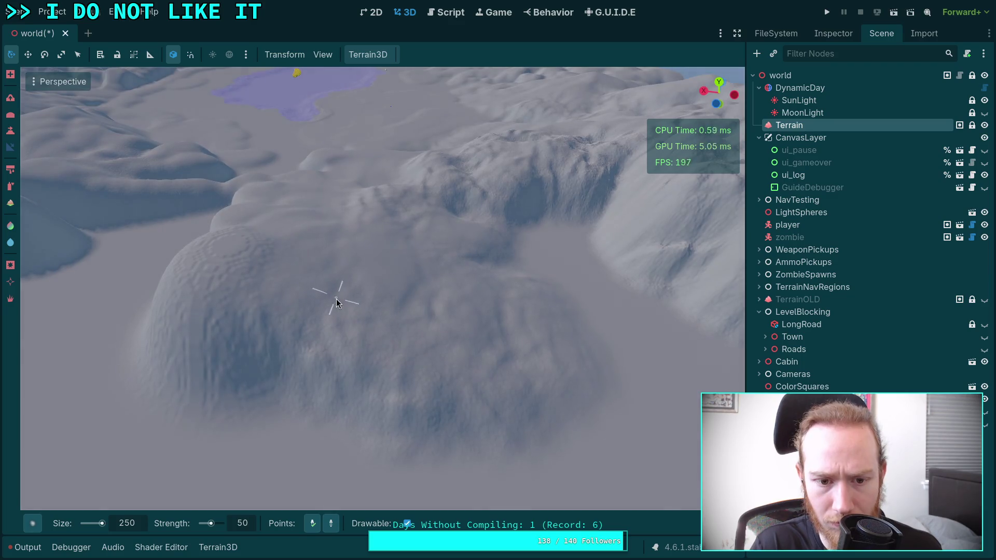
Reshape the snowy mountain's slope below the peak.
left_click_drag(282, 276, 458, 303)
mouse_move(436, 344)
left_mouse_down()
mouse_move(427, 289)
mouse_move(436, 302)
mouse_move(374, 305)
left_mouse_up()
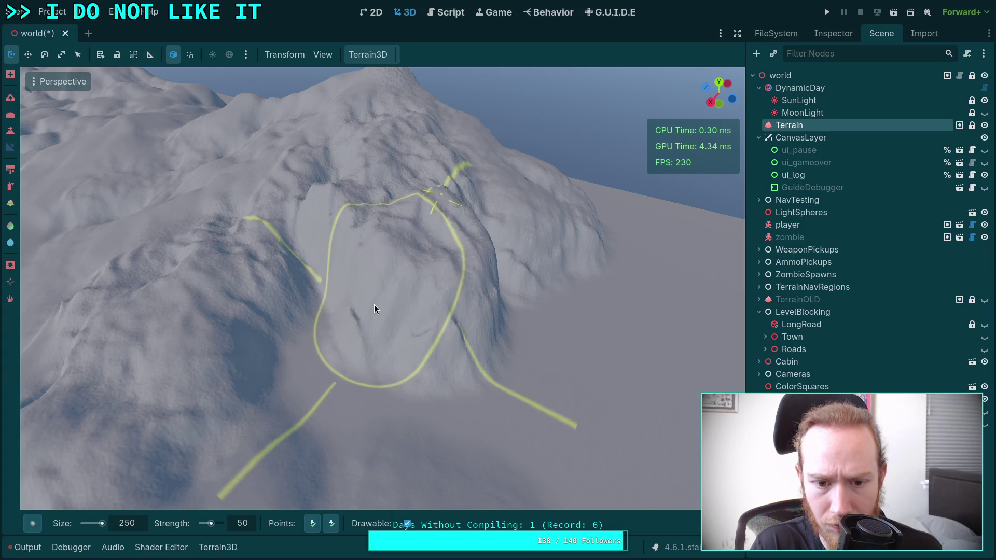
left_click_drag(441, 343, 405, 406)
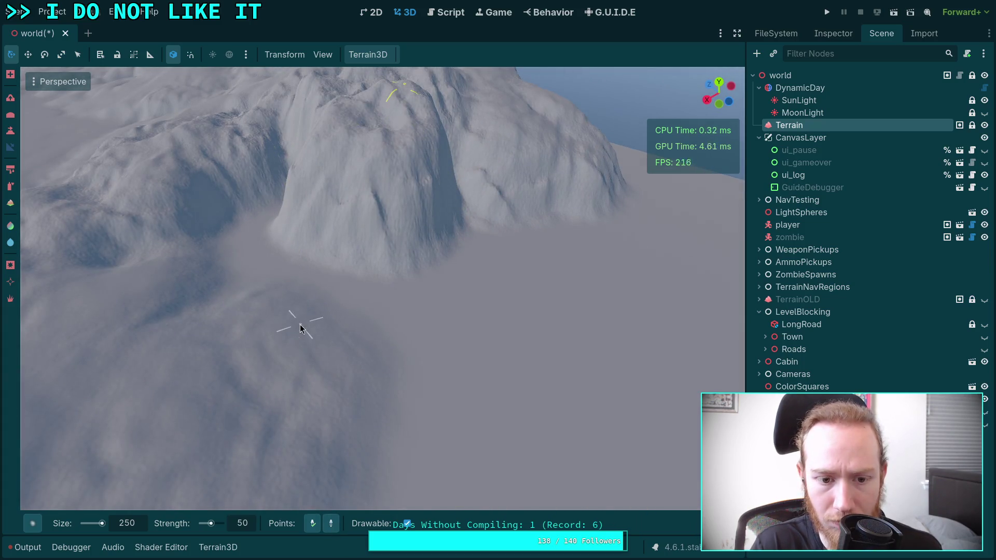
left_click_drag(299, 334, 379, 266)
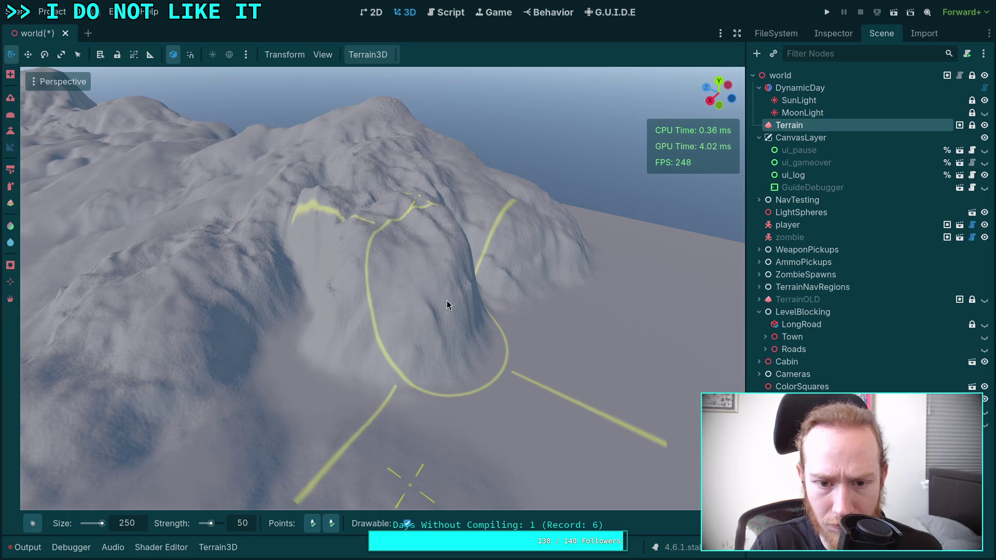
mouse_move(372, 396)
left_mouse_down()
mouse_move(445, 405)
mouse_move(469, 396)
mouse_move(449, 204)
mouse_move(399, 257)
mouse_move(361, 528)
mouse_move(327, 251)
mouse_move(372, 388)
left_mouse_up()
left_click_drag(363, 325, 458, 269)
left_click_drag(396, 349, 421, 389)
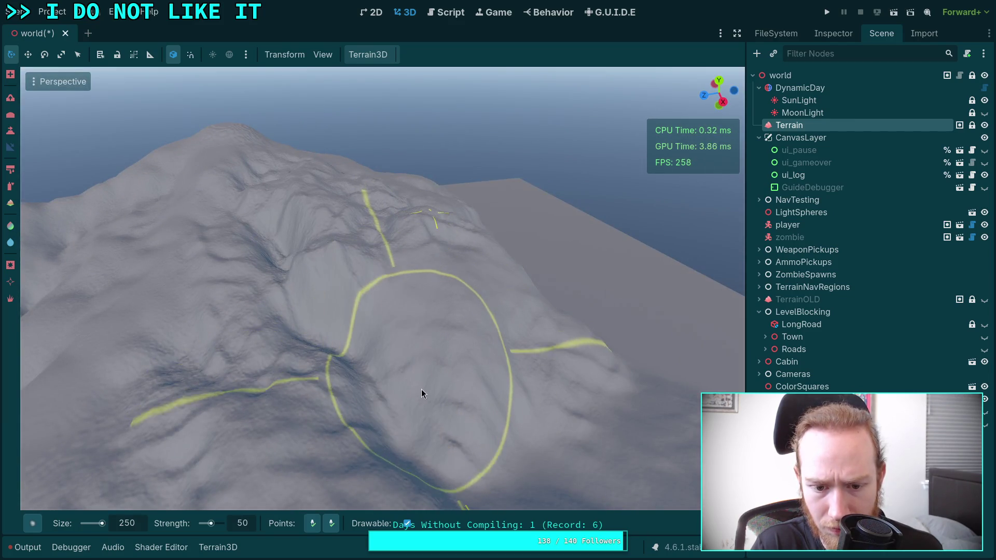
Fly low over the mountain ridges around to another side of the mountain.
mouse_move(444, 344)
left_mouse_down()
mouse_move(441, 332)
mouse_move(444, 349)
mouse_move(364, 342)
left_mouse_up()
left_click_drag(444, 311, 415, 288)
left_click_drag(392, 251, 359, 246)
left_click_drag(402, 292, 403, 292)
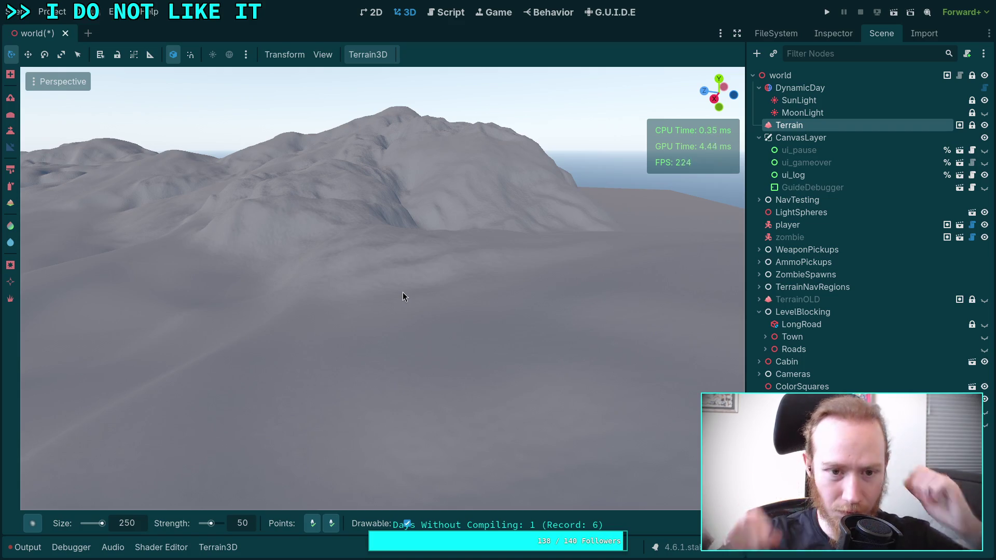
left_click_drag(403, 291, 415, 276)
mouse_move(397, 406)
left_mouse_down()
mouse_move(334, 306)
mouse_move(232, 214)
left_mouse_up()
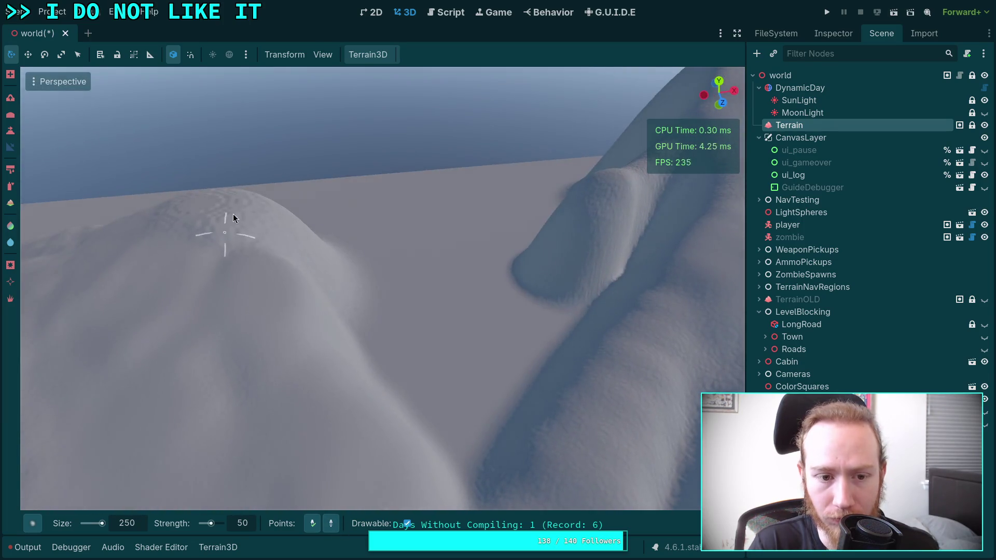
left_click_drag(325, 499, 440, 325)
mouse_move(515, 370)
left_mouse_down()
mouse_move(545, 205)
mouse_move(477, 304)
mouse_move(473, 248)
mouse_move(420, 188)
left_mouse_up()
mouse_move(390, 334)
left_mouse_down()
mouse_move(343, 390)
mouse_move(462, 225)
mouse_move(475, 434)
mouse_move(518, 235)
mouse_move(439, 377)
mouse_move(410, 384)
mouse_move(349, 319)
mouse_move(391, 425)
left_mouse_up()
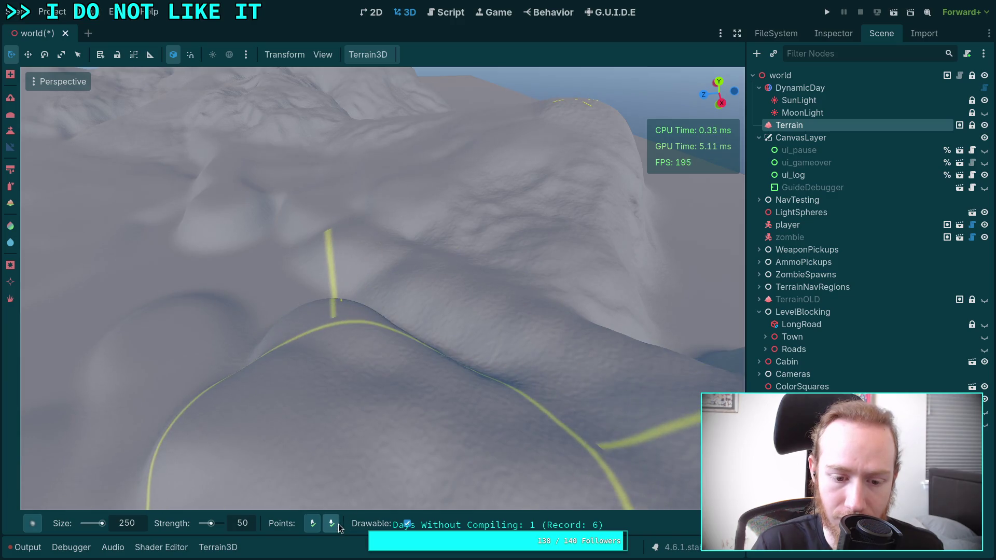
mouse_move(459, 254)
left_mouse_down()
mouse_move(441, 379)
mouse_move(405, 426)
mouse_move(341, 469)
left_mouse_up()
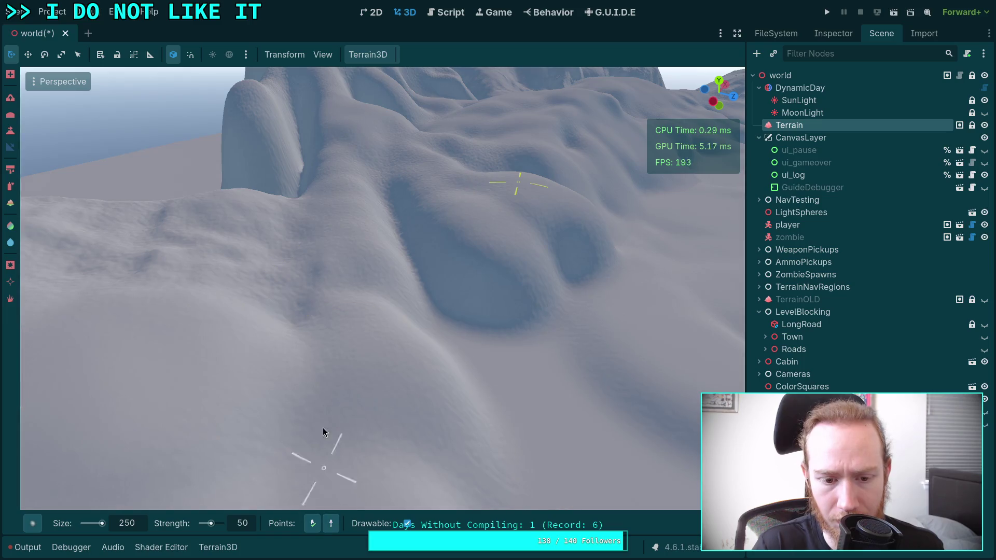
mouse_move(428, 323)
left_mouse_down()
mouse_move(312, 272)
mouse_move(372, 308)
mouse_move(327, 301)
mouse_move(363, 251)
mouse_move(334, 291)
mouse_move(367, 327)
mouse_move(320, 280)
mouse_move(278, 278)
mouse_move(489, 337)
left_mouse_up()
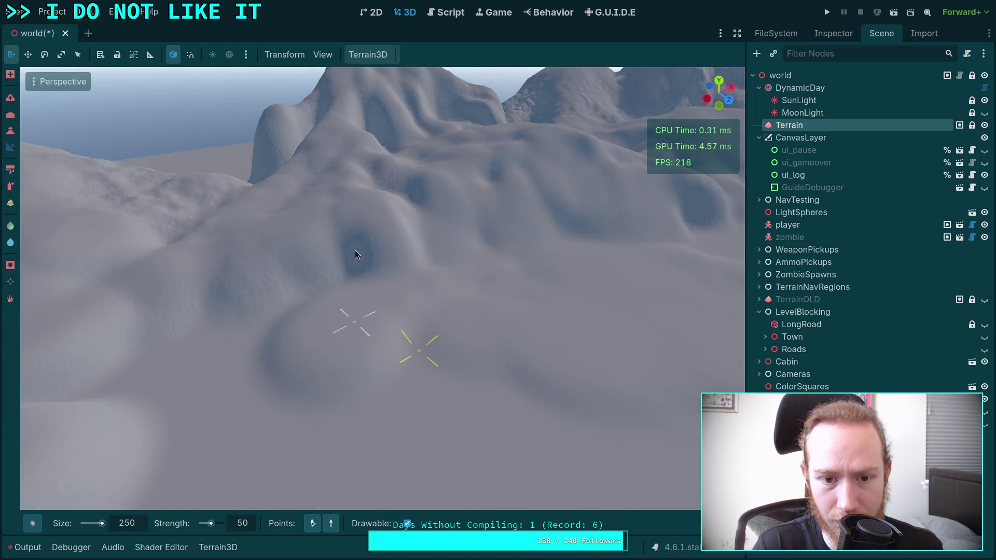
mouse_move(378, 259)
left_mouse_down()
mouse_move(340, 263)
mouse_move(377, 230)
mouse_move(371, 251)
mouse_move(391, 266)
mouse_move(373, 265)
mouse_move(354, 522)
left_mouse_up()
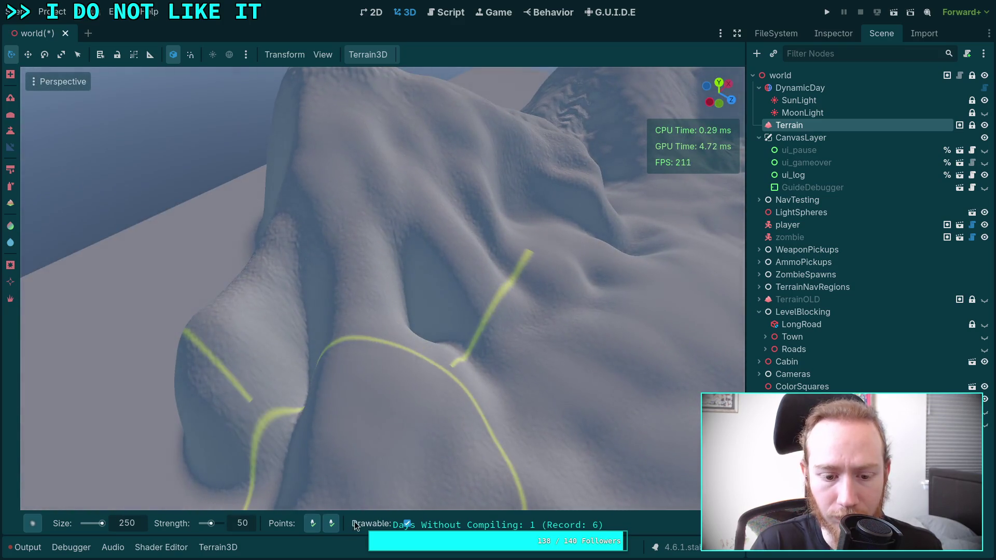
mouse_move(431, 311)
left_mouse_down()
mouse_move(355, 525)
mouse_move(218, 406)
left_mouse_up()
mouse_move(311, 423)
left_mouse_down()
mouse_move(405, 296)
mouse_move(433, 366)
mouse_move(518, 402)
mouse_move(443, 369)
mouse_move(453, 260)
mouse_move(538, 309)
mouse_move(555, 358)
mouse_move(547, 367)
left_mouse_up()
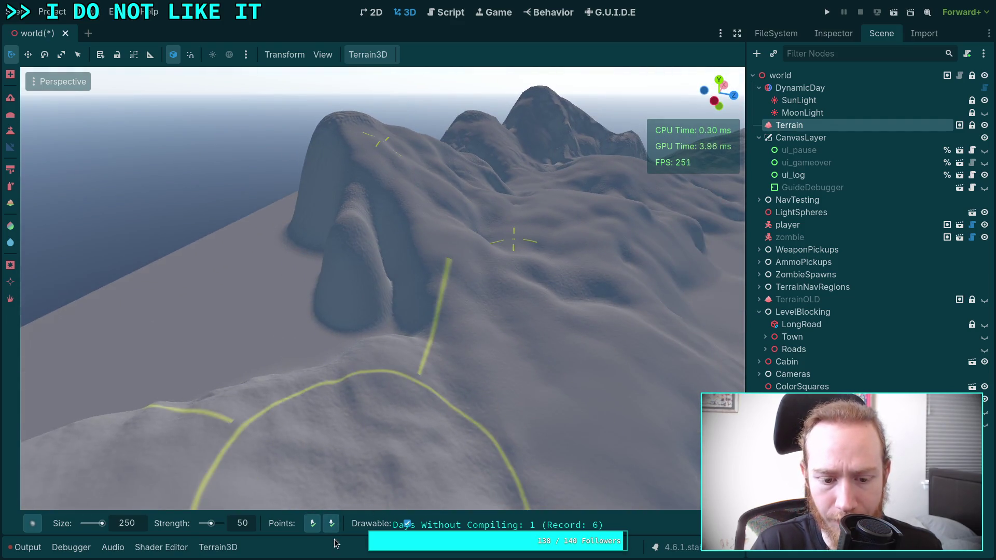
mouse_move(379, 369)
left_mouse_down()
mouse_move(409, 339)
mouse_move(397, 493)
mouse_move(398, 312)
mouse_move(363, 371)
mouse_move(454, 318)
mouse_move(334, 450)
mouse_move(324, 423)
mouse_move(362, 312)
mouse_move(445, 303)
mouse_move(384, 456)
mouse_move(287, 403)
mouse_move(338, 421)
mouse_move(406, 382)
mouse_move(315, 540)
mouse_move(388, 341)
left_mouse_up()
Sculpt the snowy hill's side into a new slope with the Slope brush.
left_click_drag(400, 231, 340, 478)
mouse_move(421, 262)
left_mouse_down()
mouse_move(355, 314)
mouse_move(450, 330)
mouse_move(497, 316)
mouse_move(474, 325)
left_mouse_up()
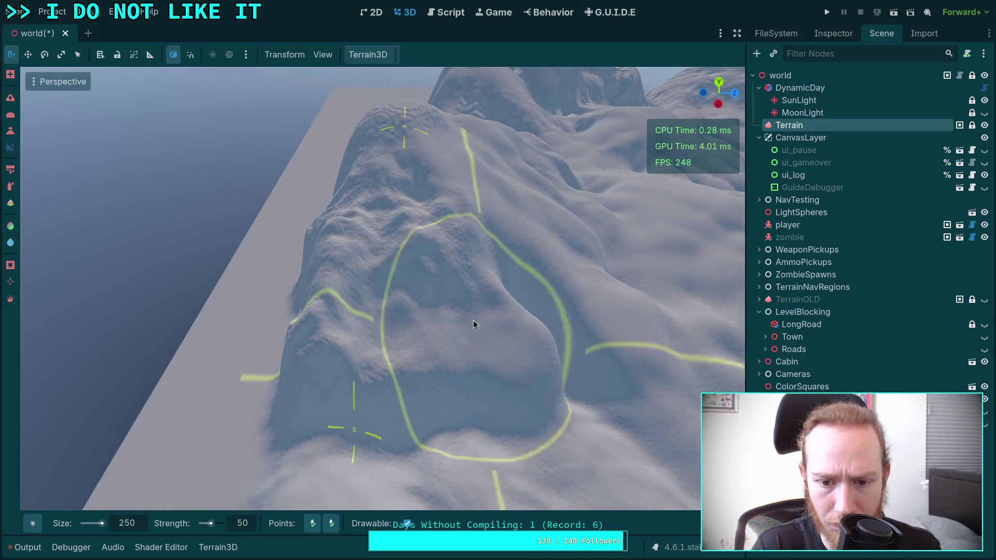
mouse_move(395, 244)
left_mouse_down()
mouse_move(363, 460)
mouse_move(344, 285)
mouse_move(427, 173)
left_mouse_up()
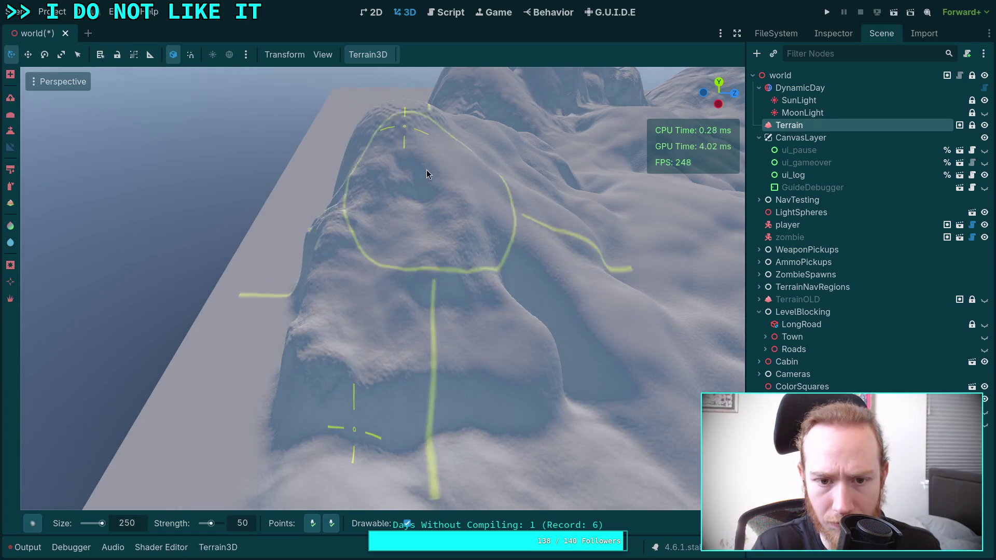
left_click_drag(419, 401, 345, 555)
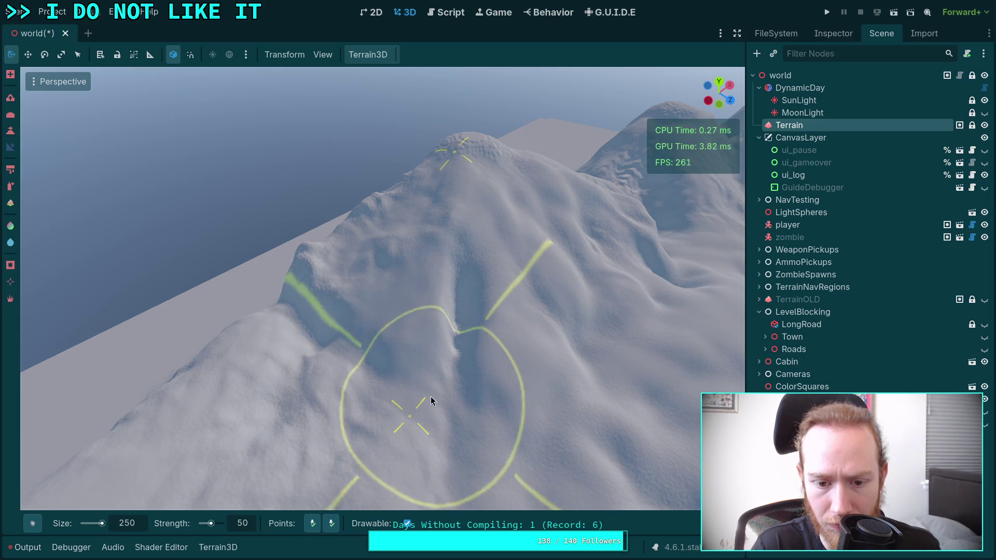
left_click_drag(454, 345, 426, 355)
Fly with freelook across the terrain past the lake toward the next hill.
key("w")
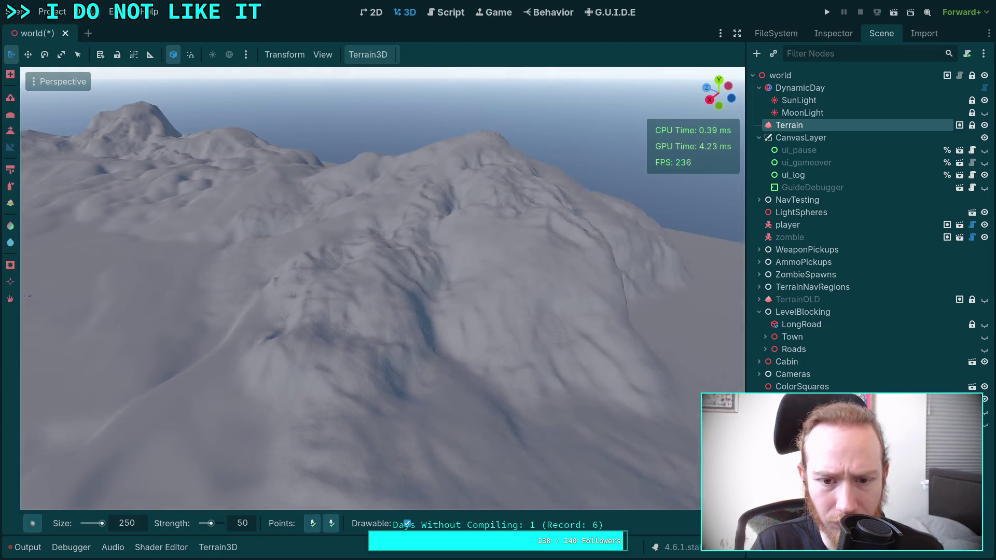
key("w")
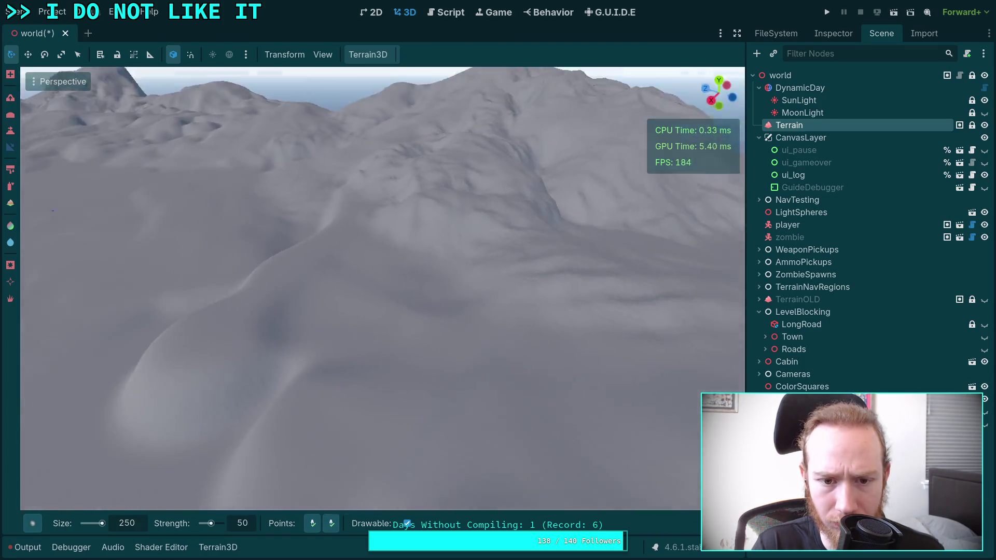
key("w")
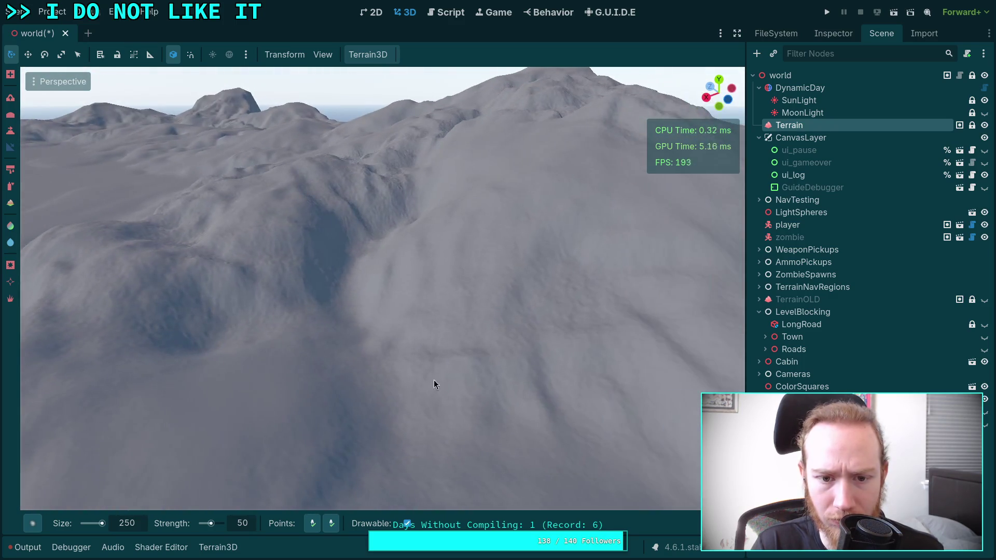
left_click(313, 525)
key("w")
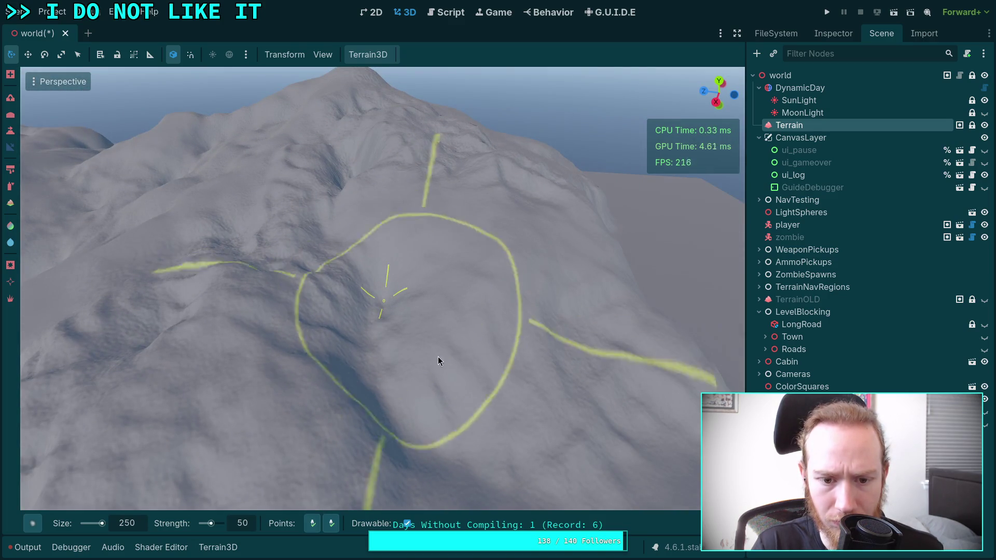
key("w")
key("w")
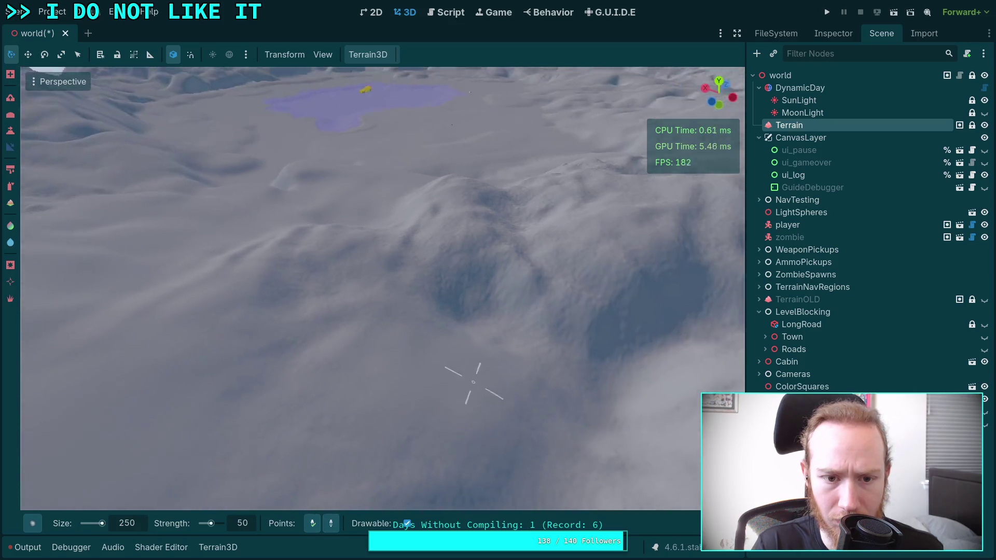
key("w")
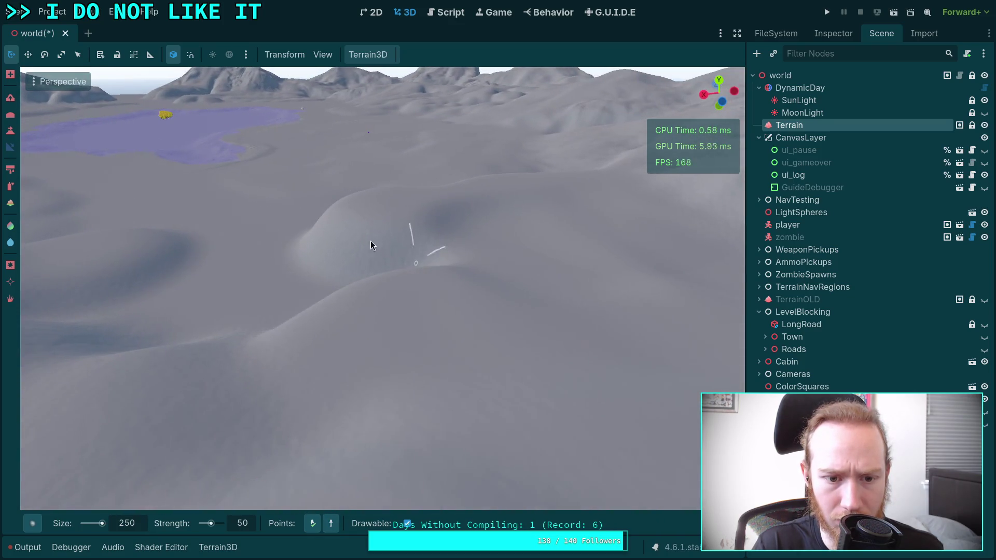
key("w")
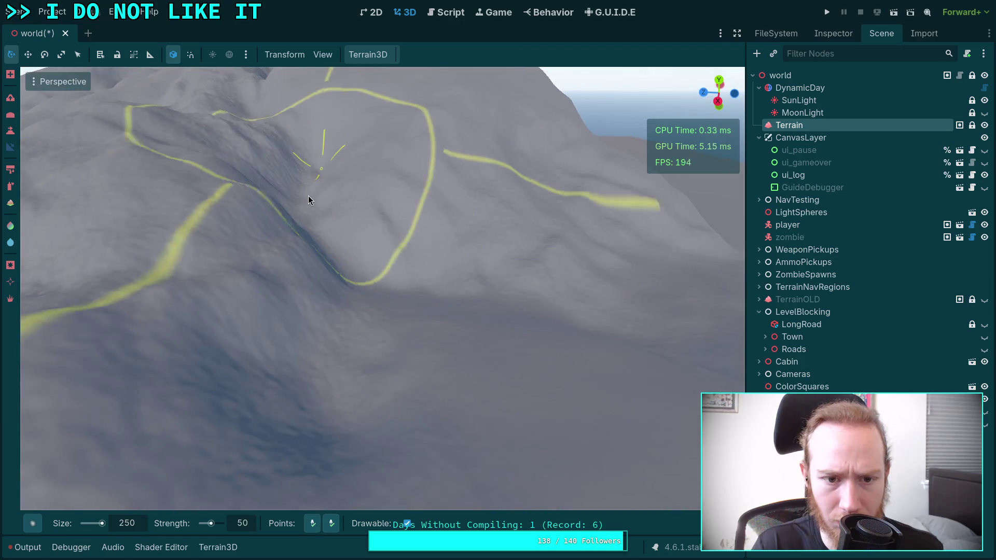
key("w")
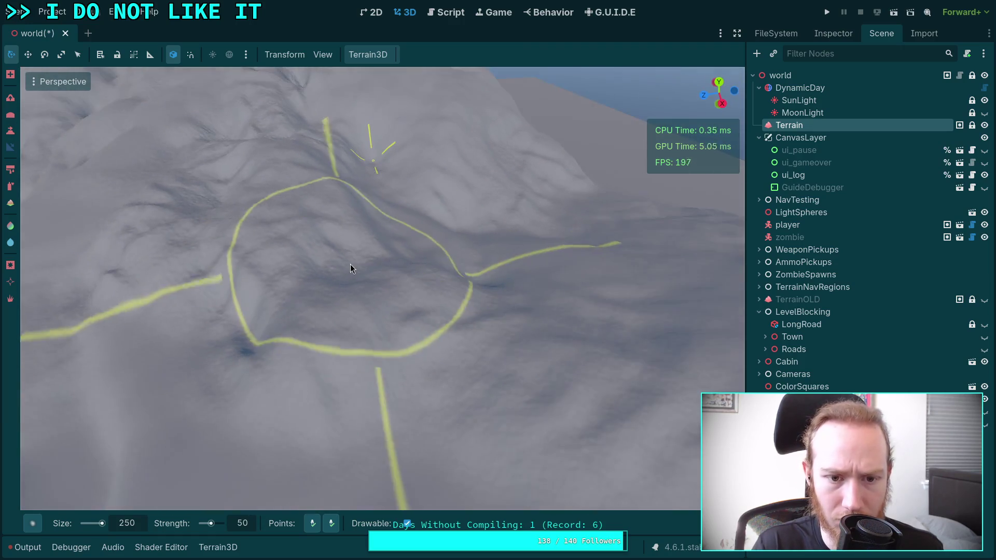
key("w")
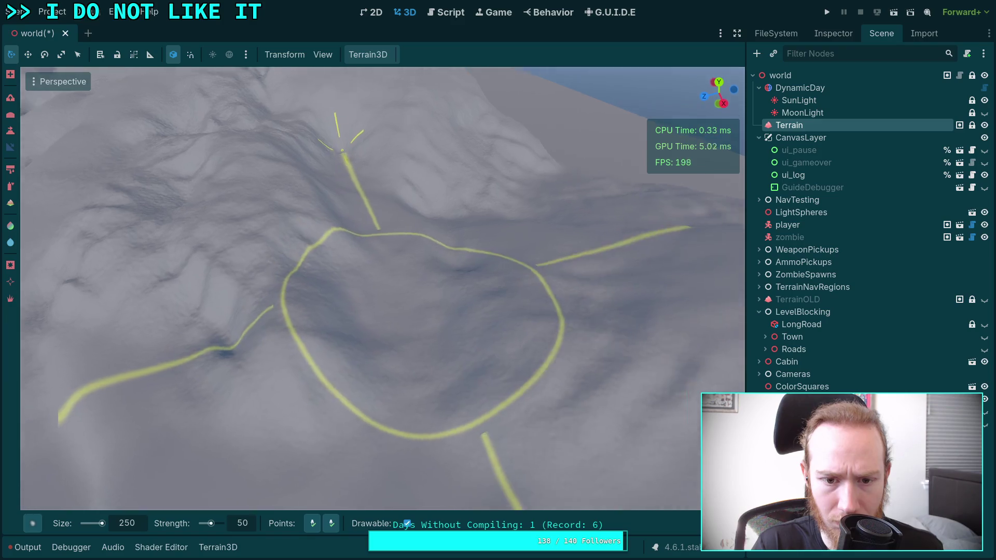
Drop close to the hillside and raise the height-leveling target value.
scroll(388, 301, "down", 3)
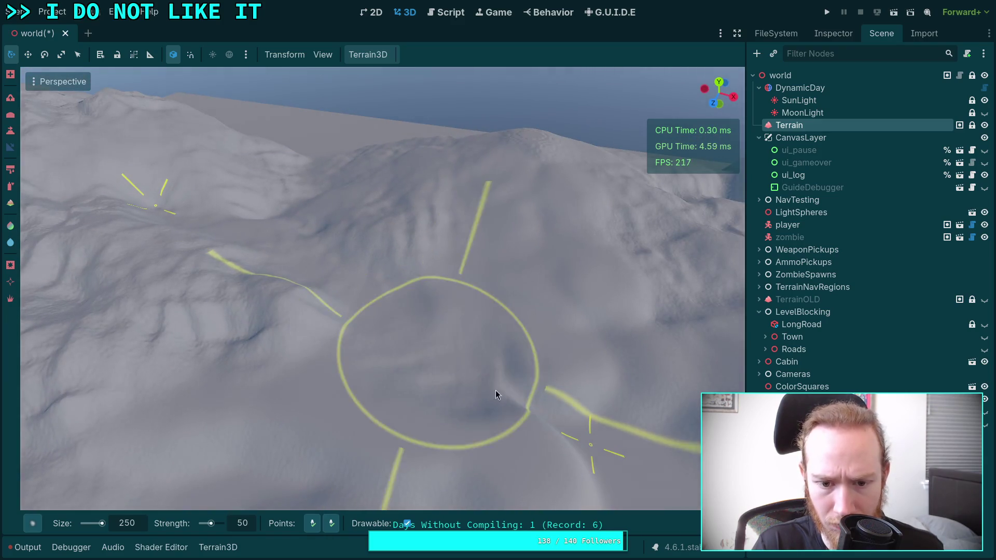
scroll(394, 297, "up", 3)
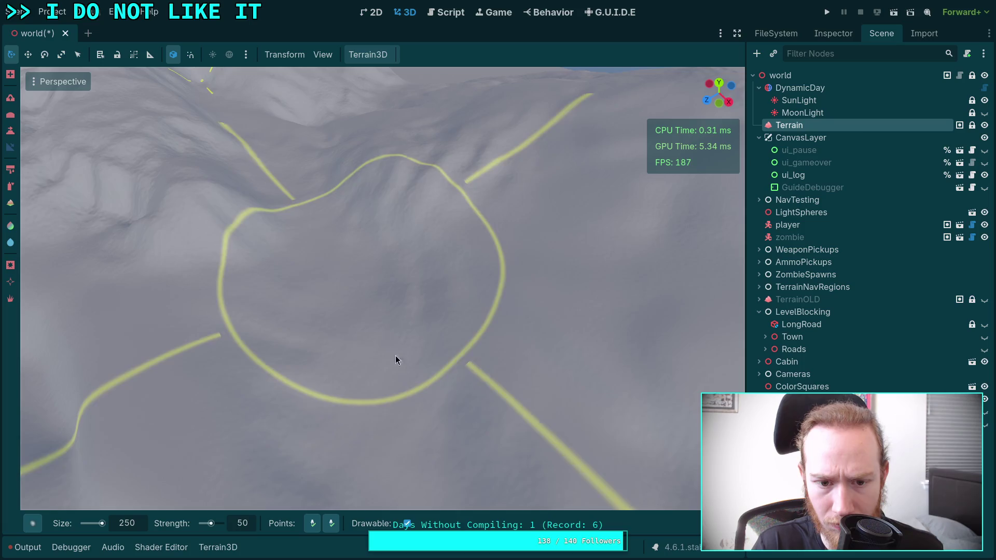
scroll(395, 356, "down", 3)
mouse_move(442, 469)
left_mouse_down()
mouse_move(411, 329)
mouse_move(431, 270)
mouse_move(430, 233)
mouse_move(410, 282)
left_mouse_up()
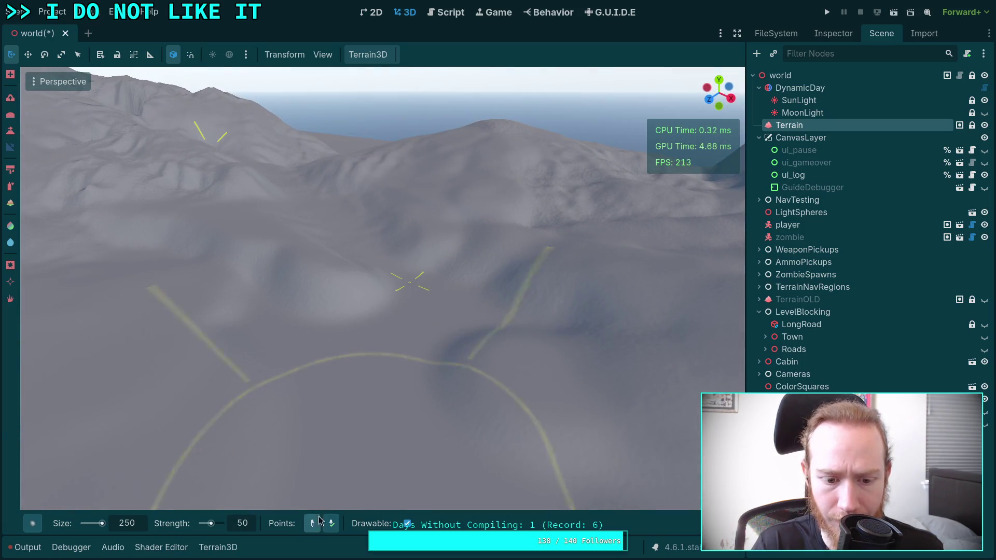
mouse_move(396, 250)
left_mouse_down()
mouse_move(366, 254)
mouse_move(397, 211)
mouse_move(431, 348)
mouse_move(397, 432)
mouse_move(371, 415)
left_mouse_up()
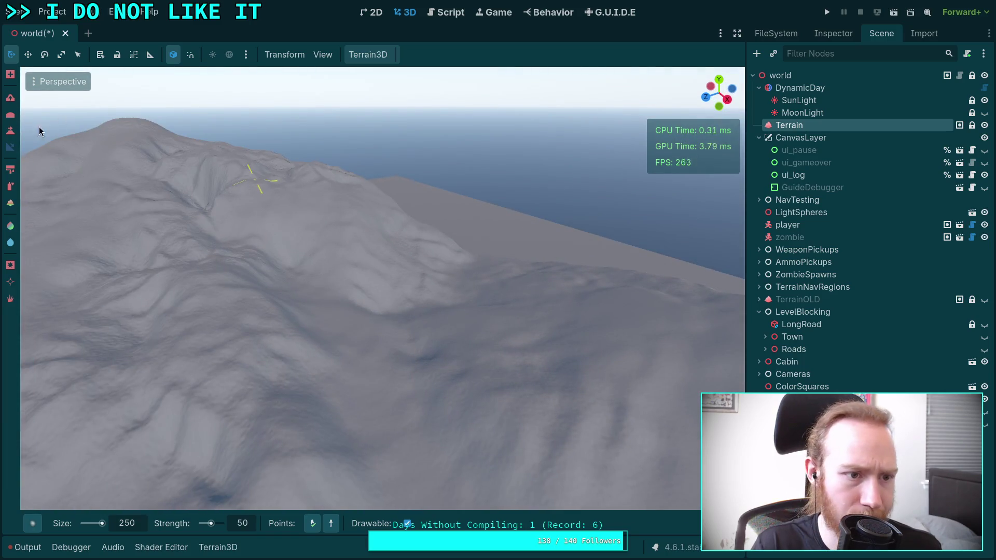
mouse_move(58, 148)
left_mouse_down()
mouse_move(400, 289)
mouse_move(387, 354)
left_mouse_up()
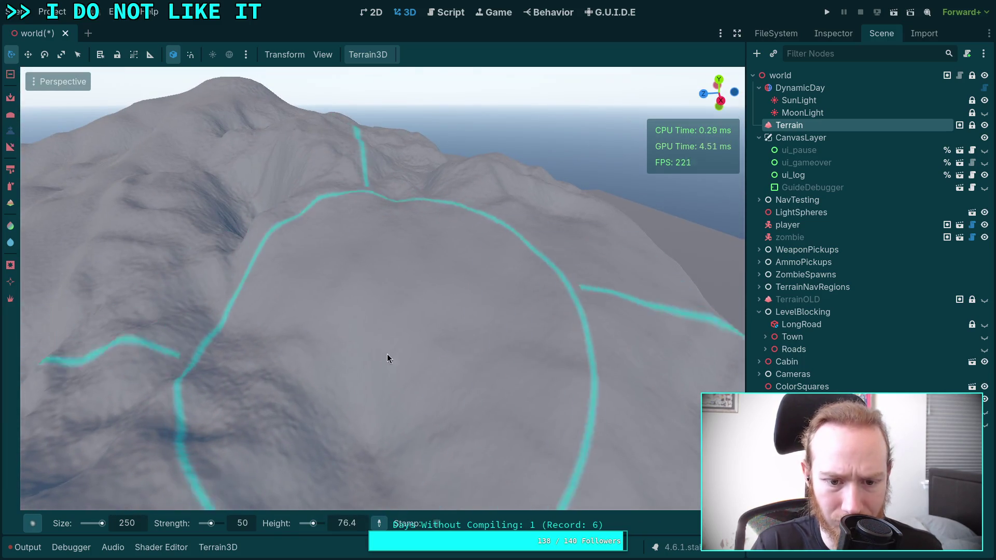
Level the peak area with the Height tool at about 177, then at 24.6.
mouse_move(420, 387)
left_mouse_down()
mouse_move(403, 273)
mouse_move(420, 409)
mouse_move(403, 345)
mouse_move(389, 115)
left_mouse_up()
mouse_move(377, 253)
left_mouse_down()
mouse_move(357, 218)
mouse_move(218, 217)
mouse_move(369, 325)
mouse_move(387, 294)
mouse_move(382, 170)
mouse_move(432, 285)
left_mouse_up()
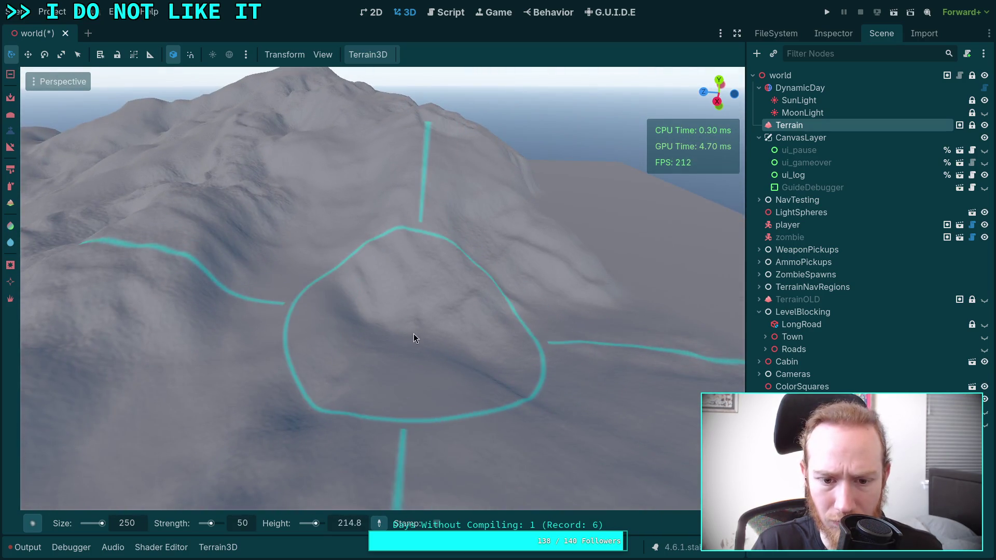
left_click_drag(528, 335, 590, 341)
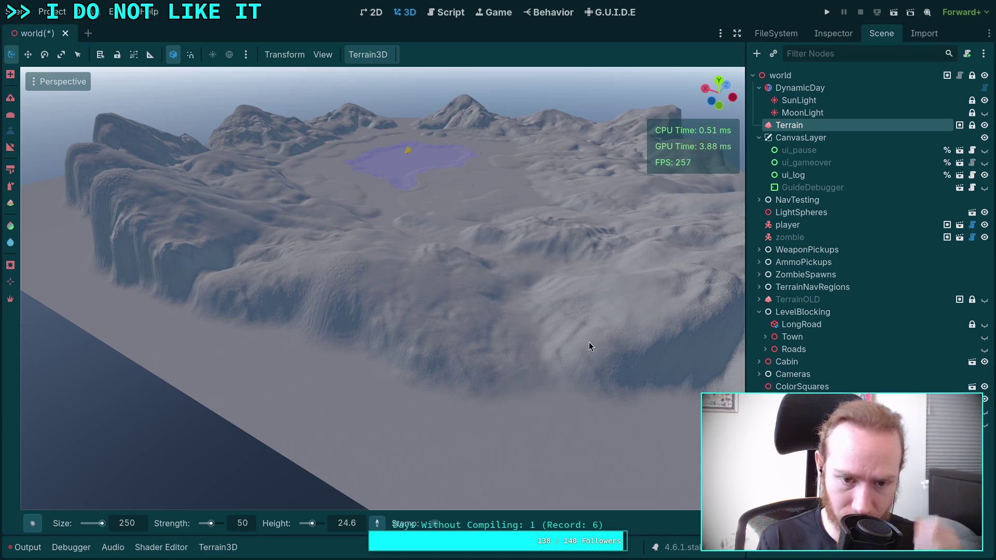
Move in toward the lake to face the mountain, and return to the Slope tool.
left_click_drag(580, 260, 580, 259)
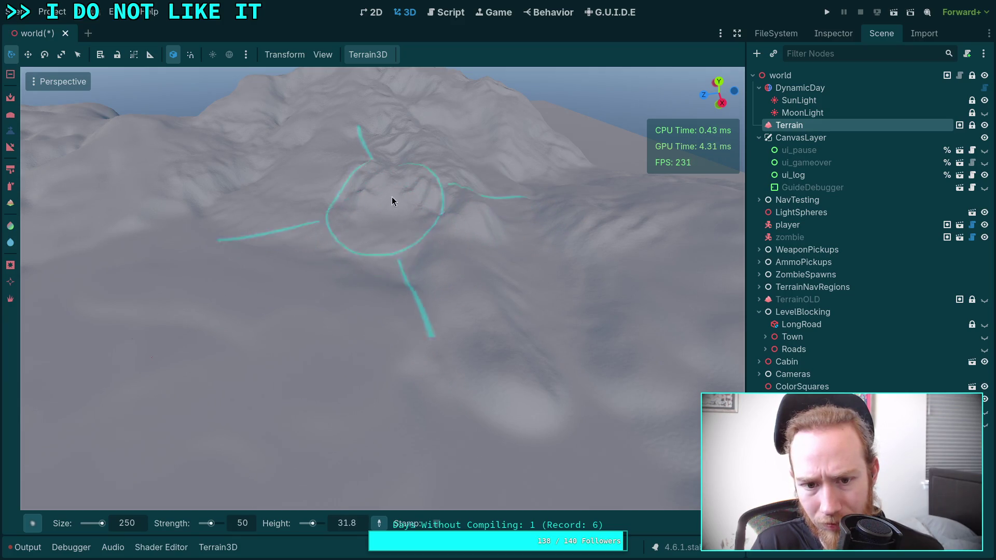
left_click_drag(462, 284, 355, 307)
left_click_drag(373, 345, 362, 336)
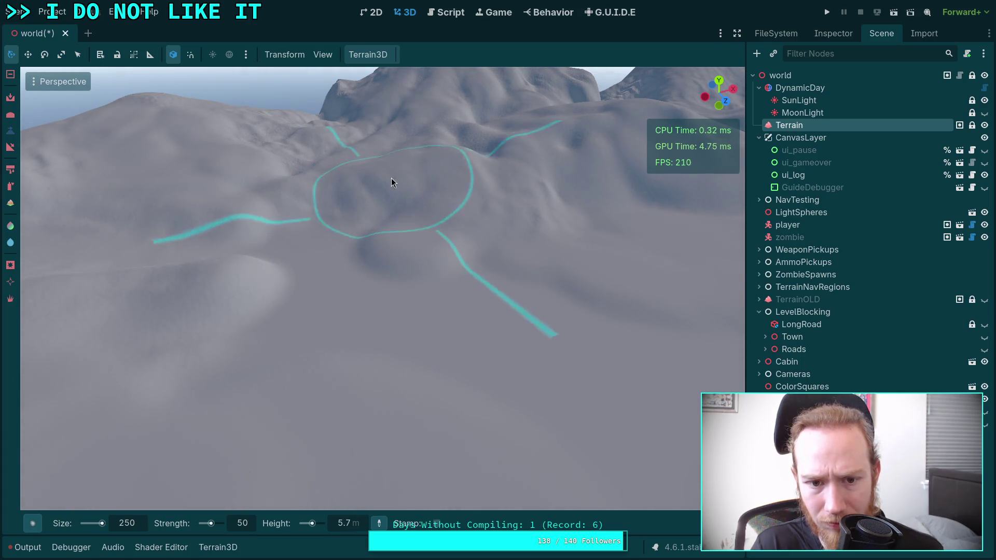
left_click(10, 147)
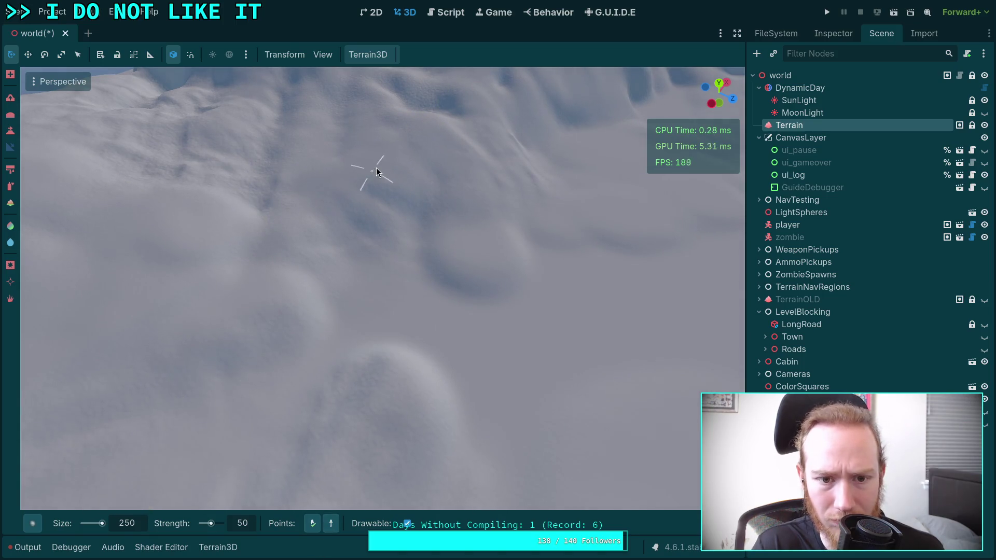
From an oblique view, select the Height tool with leveling height about 48.
mouse_move(391, 238)
left_mouse_down()
mouse_move(297, 405)
mouse_move(427, 196)
mouse_move(428, 130)
left_mouse_up()
mouse_move(363, 171)
left_mouse_down()
mouse_move(292, 225)
mouse_move(284, 309)
mouse_move(336, 282)
mouse_move(327, 345)
mouse_move(219, 391)
mouse_move(402, 393)
mouse_move(418, 336)
mouse_move(517, 425)
mouse_move(467, 311)
mouse_move(472, 176)
mouse_move(460, 408)
left_mouse_up()
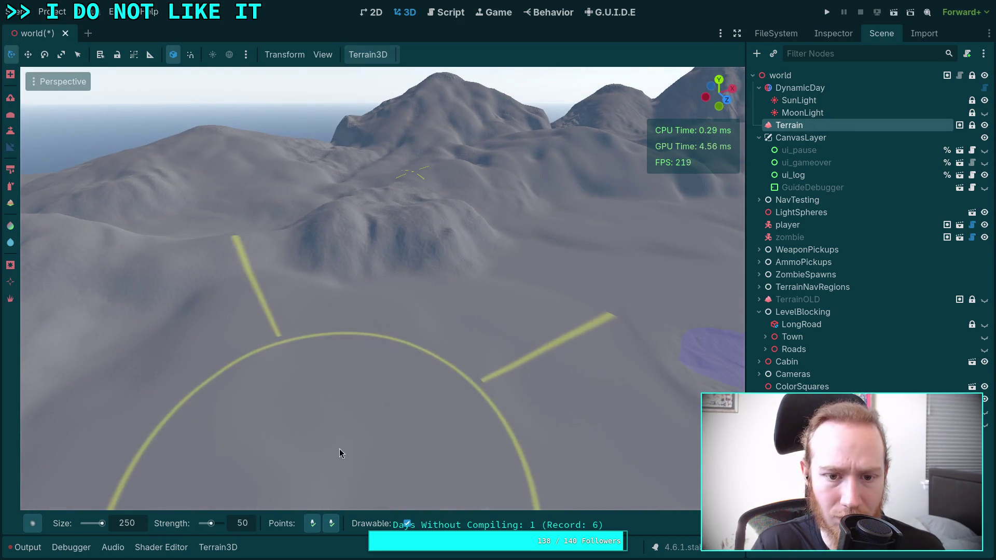
key("r")
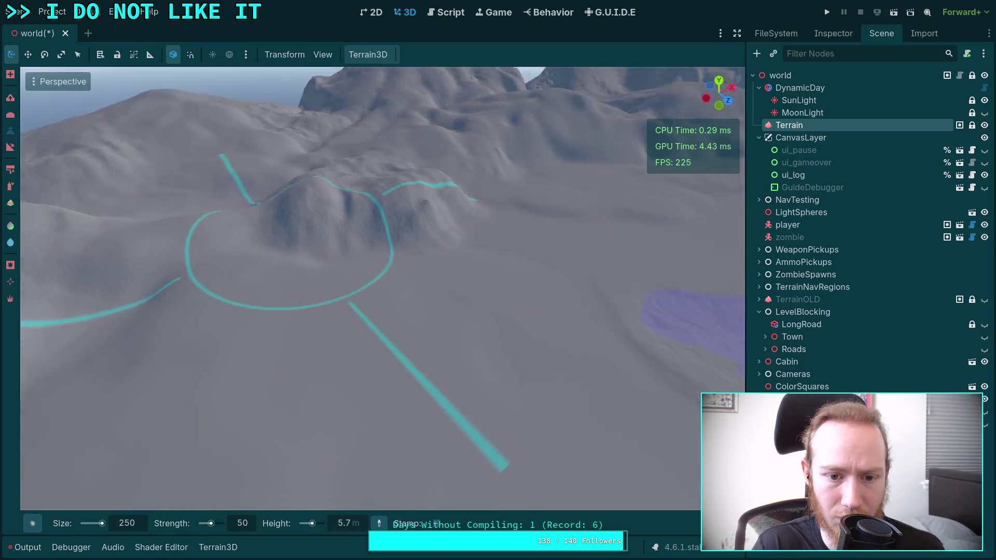
scroll(383, 288, "up", 5)
scroll(359, 268, "down", 5)
mouse_move(359, 269)
left_mouse_down()
mouse_move(449, 275)
mouse_move(519, 253)
mouse_move(576, 269)
mouse_move(470, 230)
mouse_move(456, 198)
mouse_move(484, 229)
mouse_move(484, 183)
mouse_move(436, 187)
mouse_move(455, 189)
mouse_move(360, 218)
left_mouse_up()
Sculpt ridges into the ringed hill, building it into a smooth mound at 168.6.
scroll(576, 269, "up", 5)
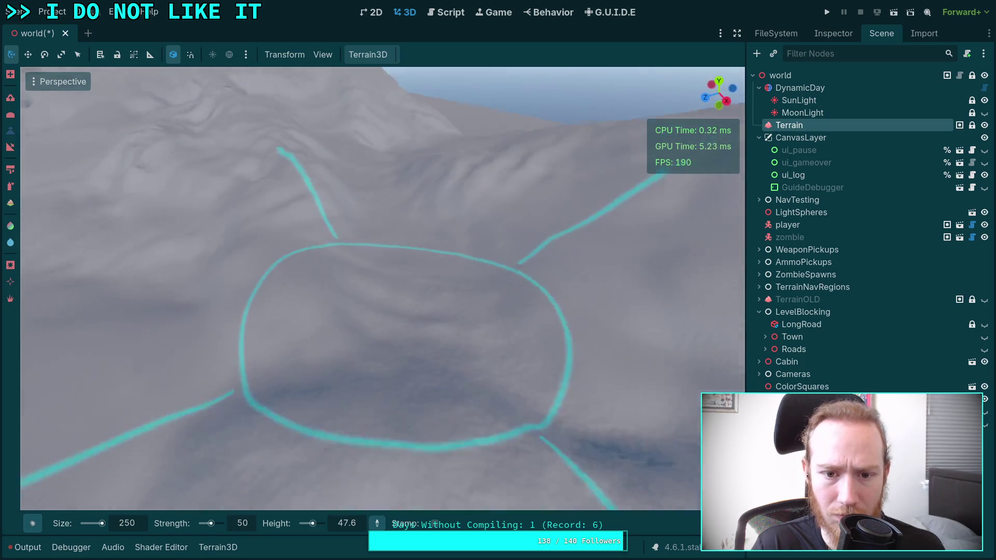
scroll(329, 278, "down", 3)
scroll(291, 282, "up", 2)
mouse_move(291, 282)
left_mouse_down()
mouse_move(364, 260)
mouse_move(141, 158)
left_mouse_up()
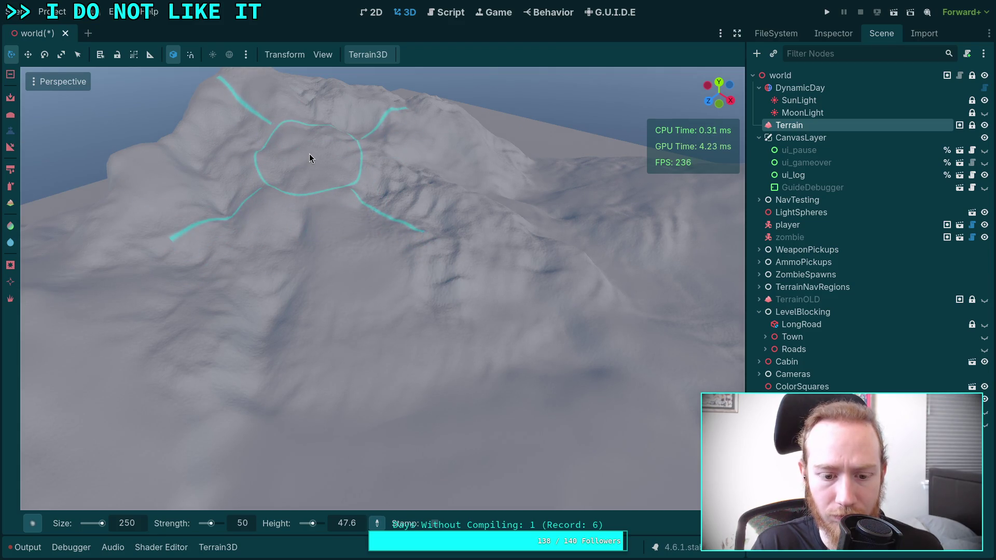
mouse_move(370, 288)
left_mouse_down()
mouse_move(356, 294)
mouse_move(414, 288)
mouse_move(304, 310)
mouse_move(347, 273)
left_mouse_up()
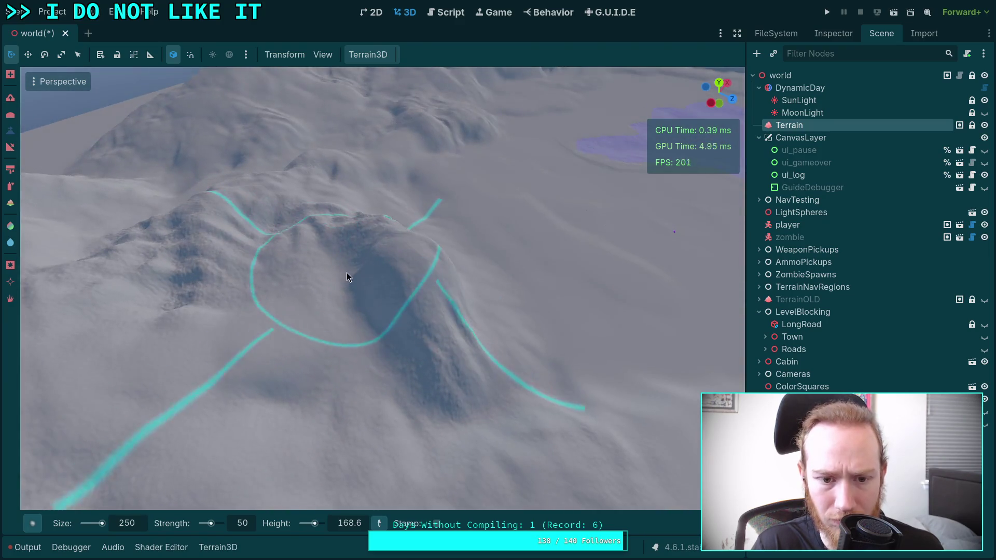
scroll(390, 301, "up", 2)
mouse_move(390, 301)
left_mouse_down()
mouse_move(420, 316)
mouse_move(456, 362)
left_mouse_up()
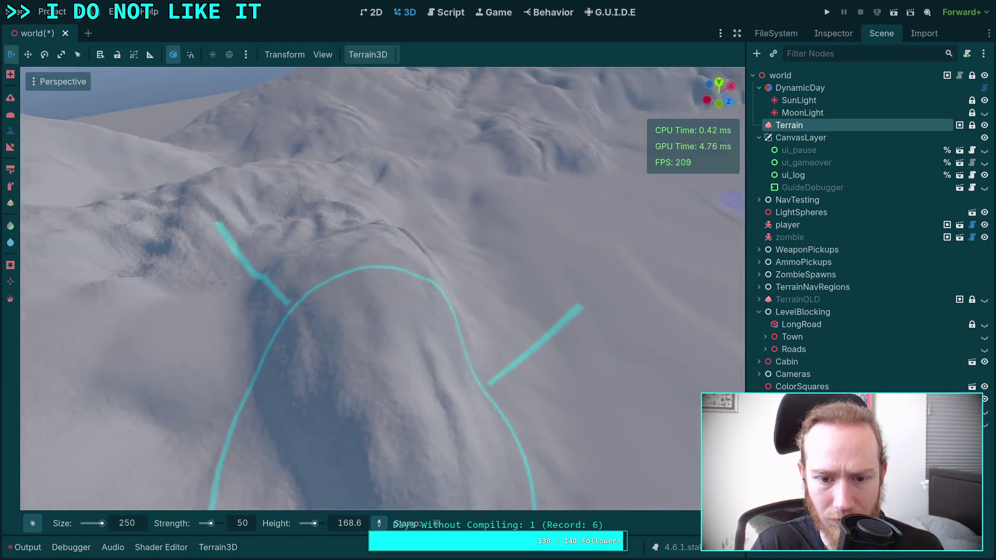
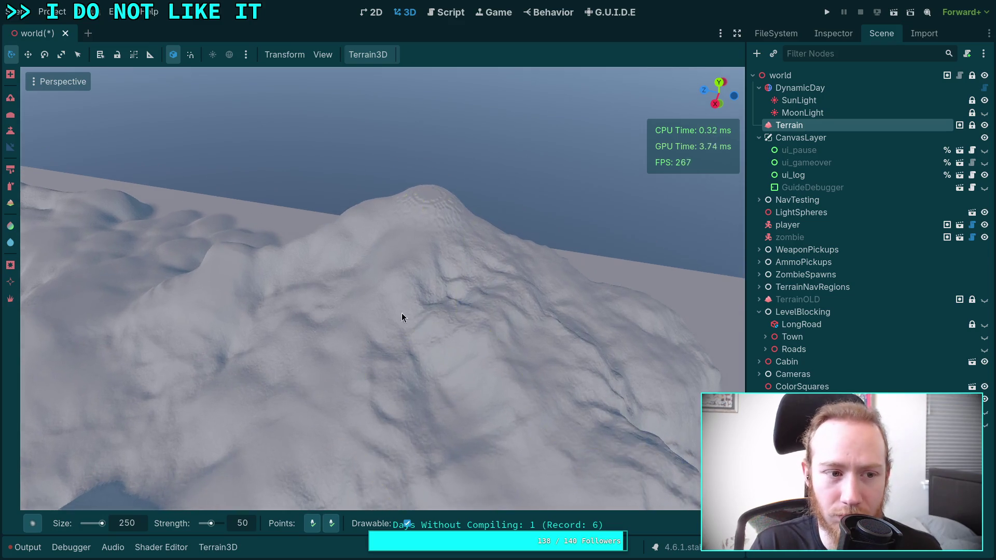
Shrink the brush to size 200, raise the central bowl, and select the Slope tool.
left_click_drag(132, 530, 119, 529)
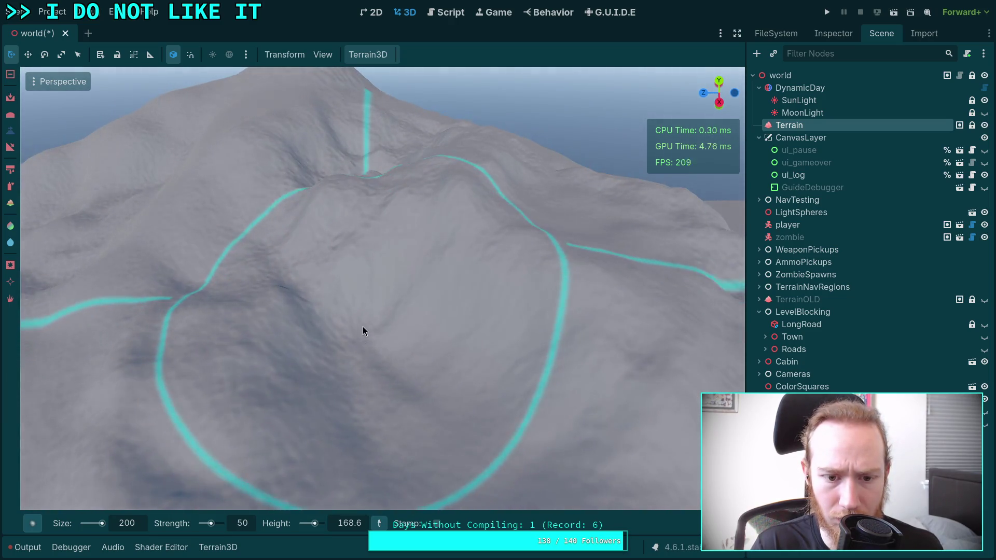
mouse_move(361, 263)
left_mouse_down()
mouse_move(393, 396)
mouse_move(362, 237)
mouse_move(378, 263)
mouse_move(386, 197)
mouse_move(344, 462)
left_mouse_up()
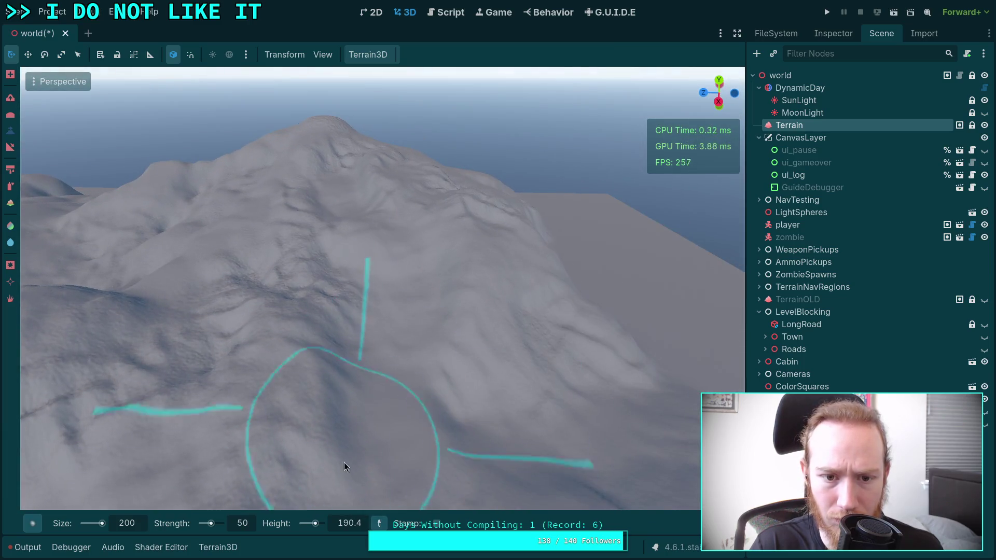
left_click(10, 148)
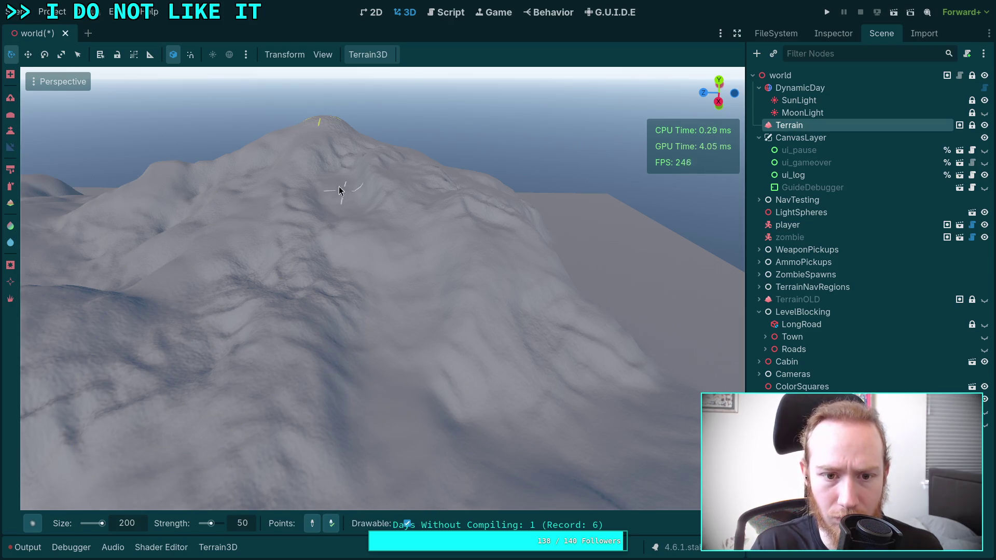
mouse_move(342, 202)
left_mouse_down()
mouse_move(338, 511)
mouse_move(423, 363)
mouse_move(457, 270)
mouse_move(440, 400)
left_mouse_up()
mouse_move(526, 351)
left_mouse_down()
mouse_move(398, 333)
mouse_move(386, 320)
mouse_move(483, 488)
mouse_move(409, 375)
mouse_move(368, 375)
mouse_move(481, 204)
mouse_move(362, 154)
mouse_move(453, 393)
mouse_move(399, 381)
left_mouse_up()
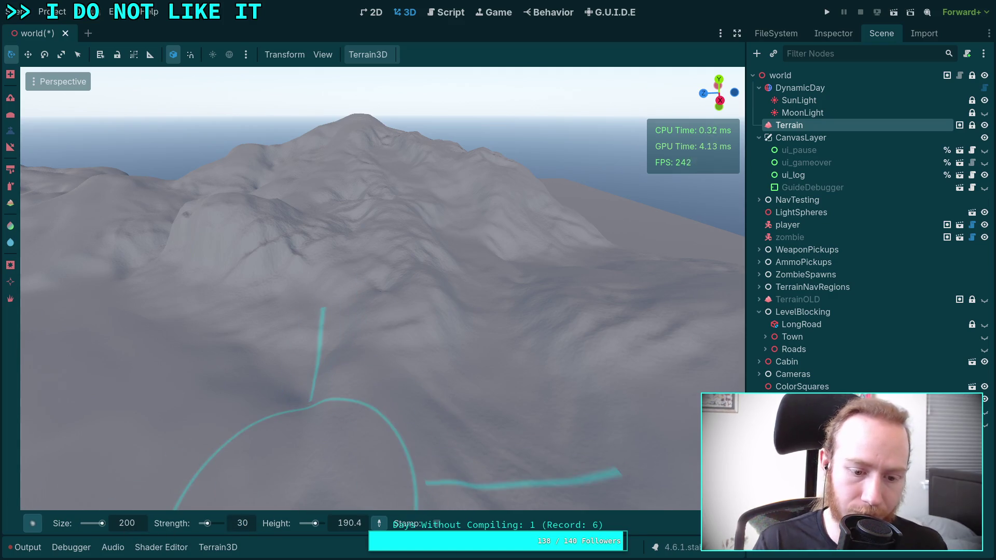
Fly around the terrain in freelook to survey the hills, ridge and mountains.
scroll(311, 400, "up", 3)
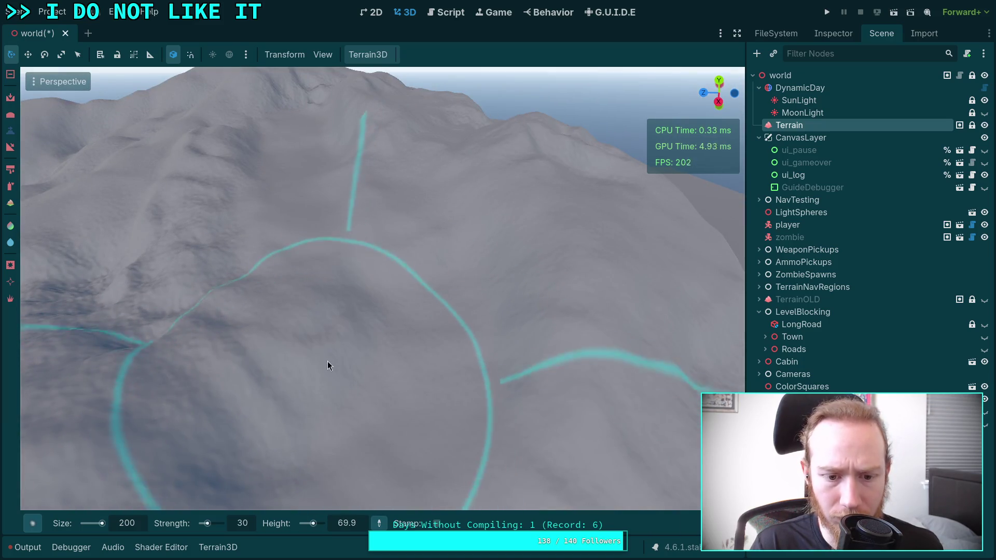
scroll(163, 242, "up", 5)
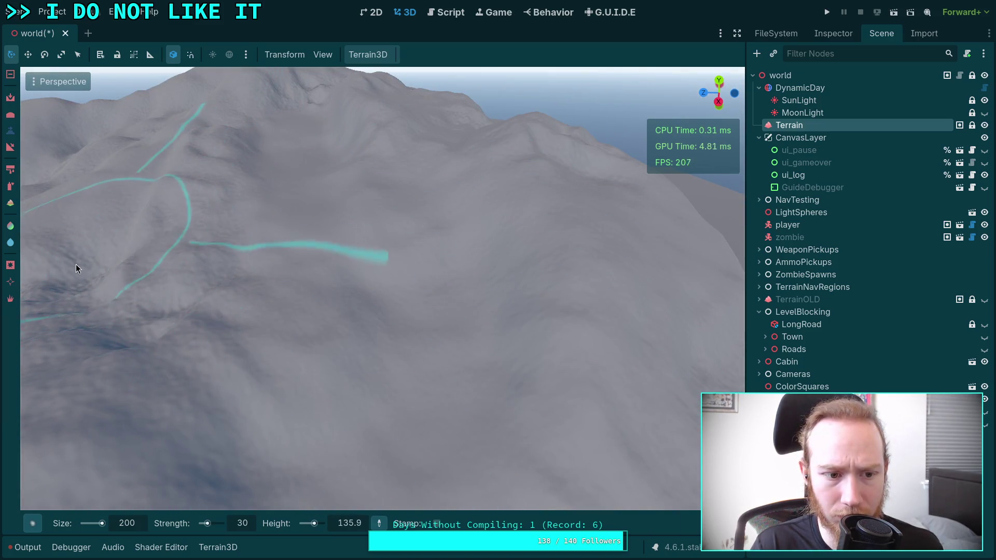
left_click_drag(285, 209, 284, 209)
mouse_move(354, 259)
left_mouse_down()
mouse_move(424, 271)
mouse_move(458, 228)
mouse_move(378, 272)
mouse_move(469, 252)
mouse_move(368, 310)
mouse_move(364, 361)
mouse_move(273, 404)
mouse_move(493, 171)
mouse_move(488, 249)
mouse_move(323, 242)
mouse_move(389, 206)
mouse_move(332, 149)
mouse_move(297, 224)
mouse_move(262, 267)
mouse_move(398, 301)
mouse_move(469, 345)
mouse_move(413, 160)
mouse_move(467, 236)
mouse_move(484, 304)
mouse_move(338, 215)
mouse_move(307, 303)
mouse_move(334, 312)
mouse_move(373, 235)
mouse_move(384, 323)
mouse_move(418, 389)
mouse_move(465, 259)
left_mouse_up()
mouse_move(524, 303)
left_mouse_down()
mouse_move(581, 415)
mouse_move(664, 415)
mouse_move(413, 371)
mouse_move(306, 371)
left_mouse_up()
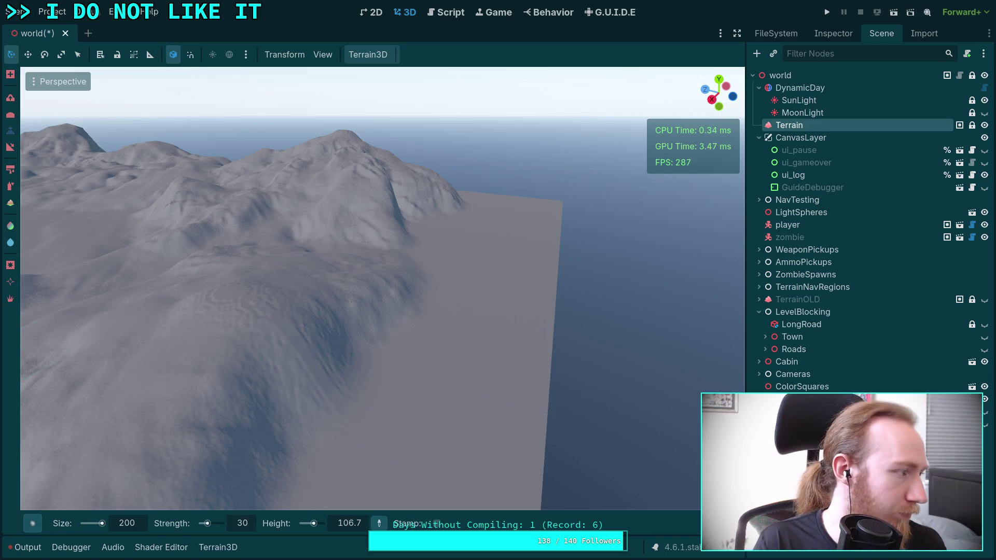
left_click_drag(642, 270, 642, 270)
left_click_drag(376, 343, 377, 344)
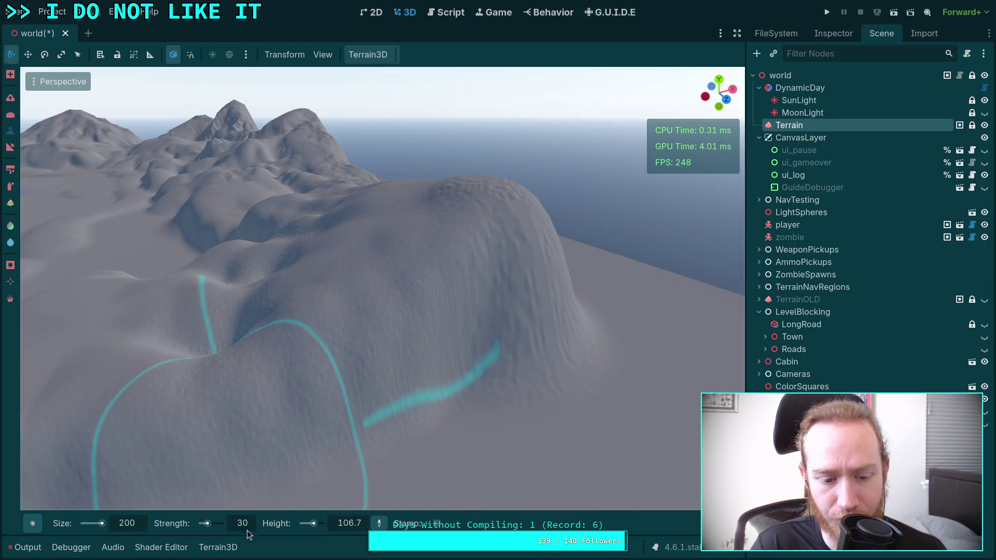
left_click_drag(157, 191, 157, 190)
scroll(159, 191, "up", 2)
left_click_drag(452, 385, 452, 386)
left_click_drag(511, 324, 438, 478)
Orbit over the hills and water to frame a close view of the bumpy hill.
left_click_drag(390, 310, 390, 311)
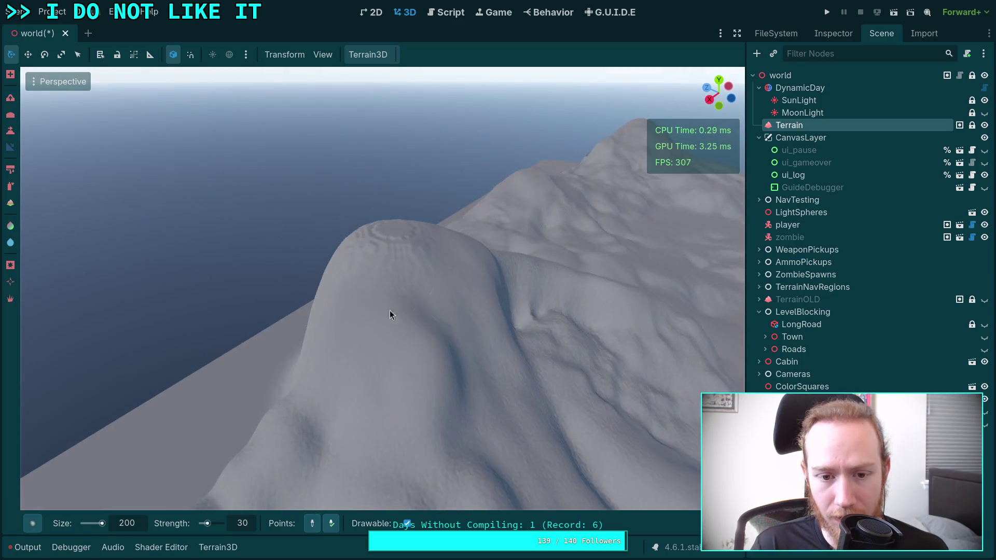
left_click_drag(394, 237, 387, 366)
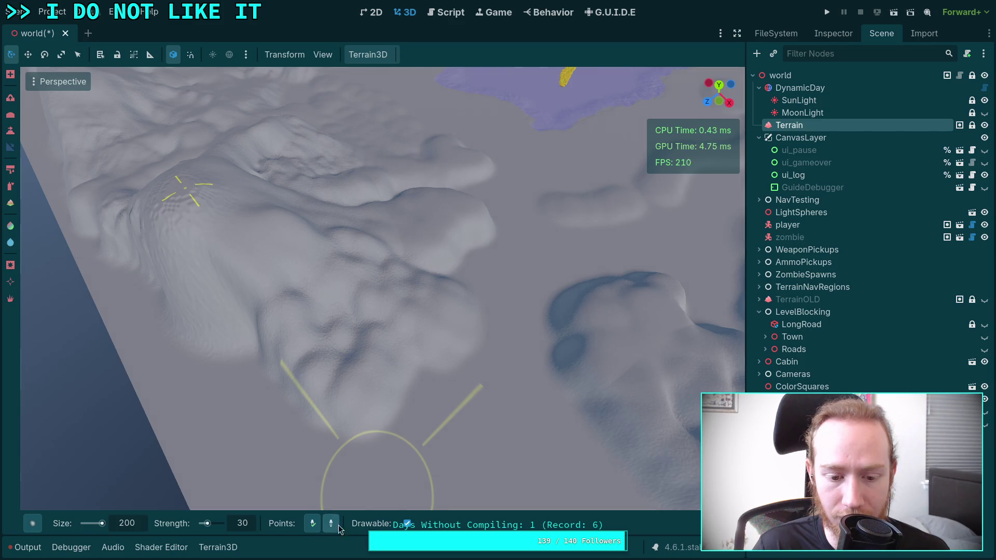
mouse_move(614, 319)
left_mouse_down()
mouse_move(422, 400)
mouse_move(633, 223)
mouse_move(414, 248)
mouse_move(467, 240)
mouse_move(367, 321)
mouse_move(431, 393)
mouse_move(430, 305)
mouse_move(511, 351)
mouse_move(503, 407)
mouse_move(483, 376)
left_mouse_up()
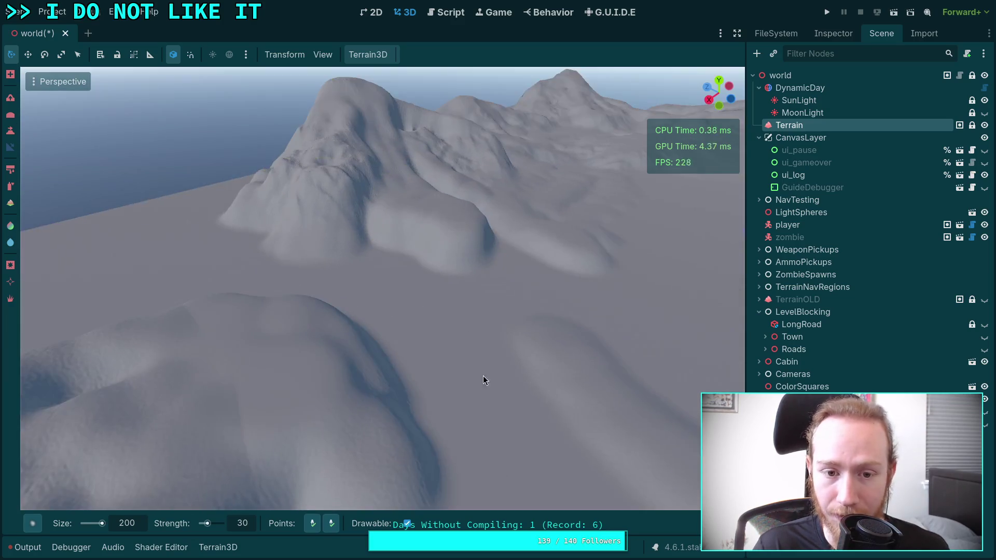
left_click_drag(370, 218, 373, 264)
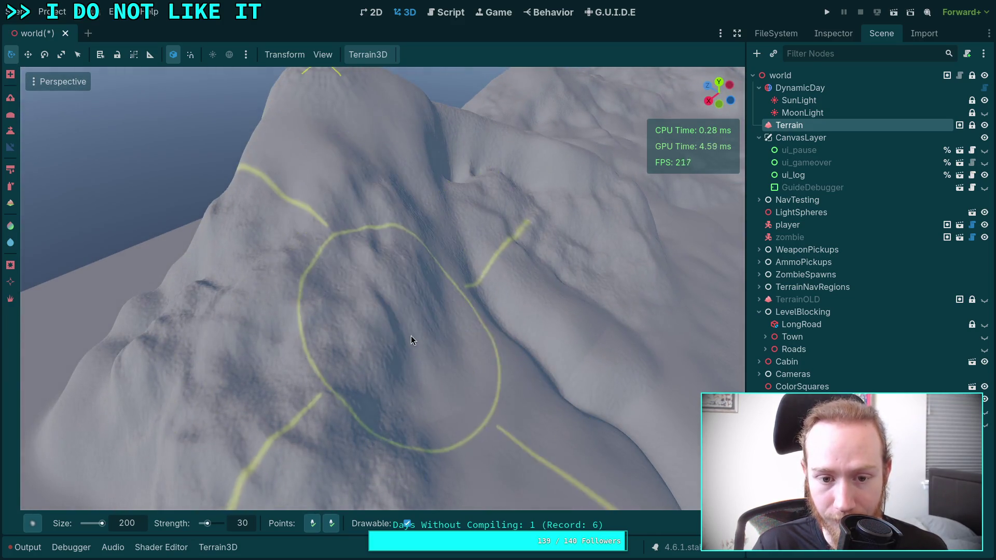
mouse_move(484, 425)
left_mouse_down()
mouse_move(463, 448)
mouse_move(291, 452)
left_mouse_up()
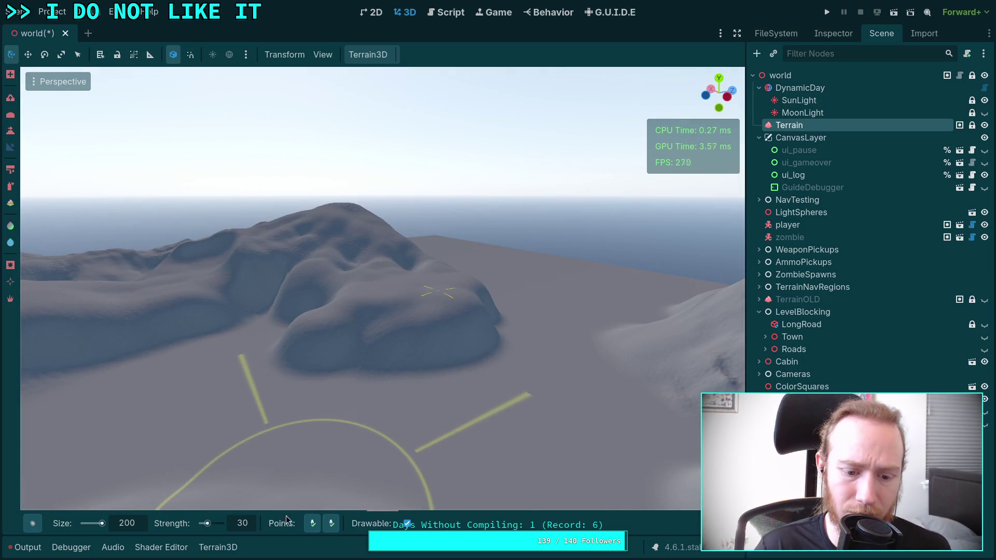
left_click_drag(350, 504, 396, 477)
mouse_move(366, 265)
left_mouse_down()
mouse_move(455, 462)
mouse_move(474, 349)
mouse_move(494, 331)
mouse_move(507, 344)
mouse_move(648, 280)
mouse_move(334, 448)
left_mouse_up()
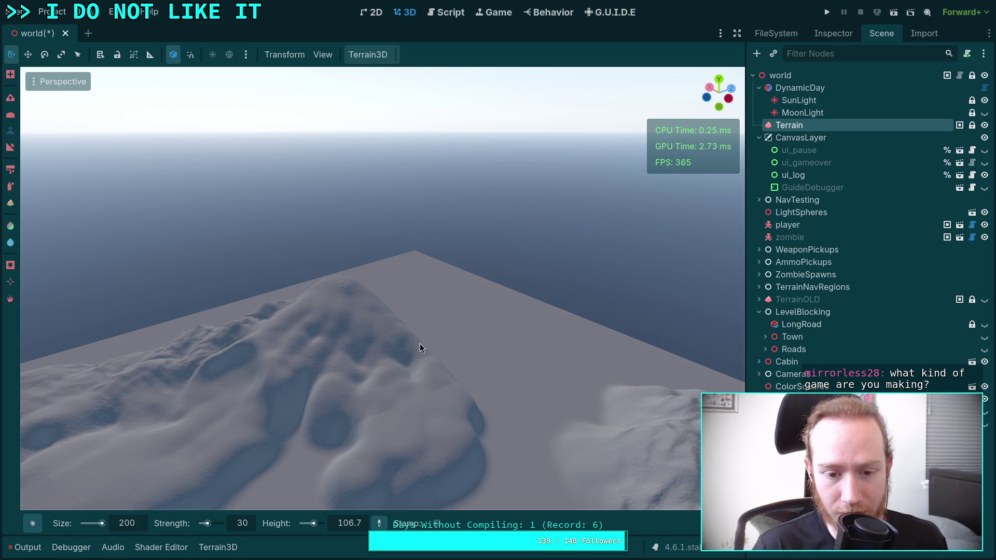
left_click_drag(300, 401, 346, 398)
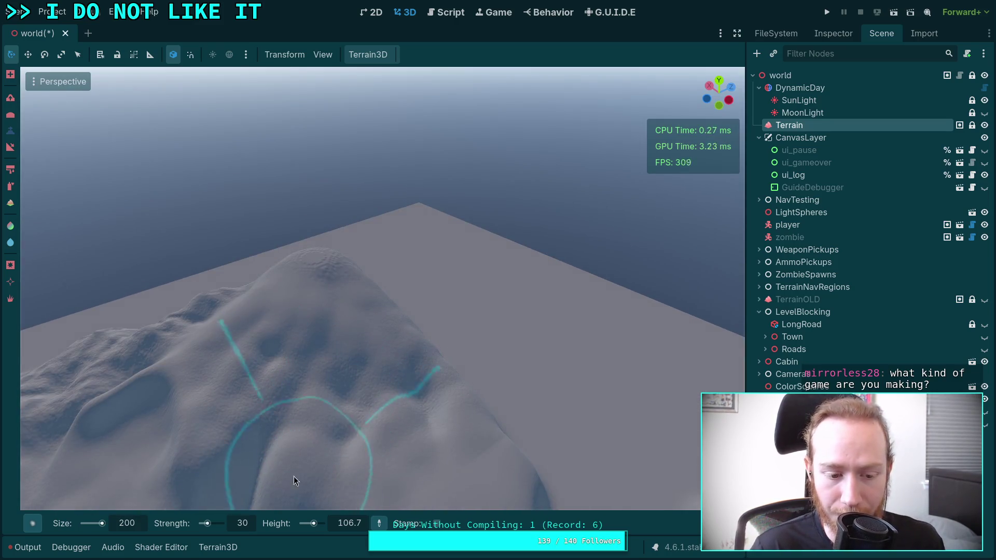
Adjust the brush size and target height, then raise a test blob on the flat ground.
left_click(130, 524)
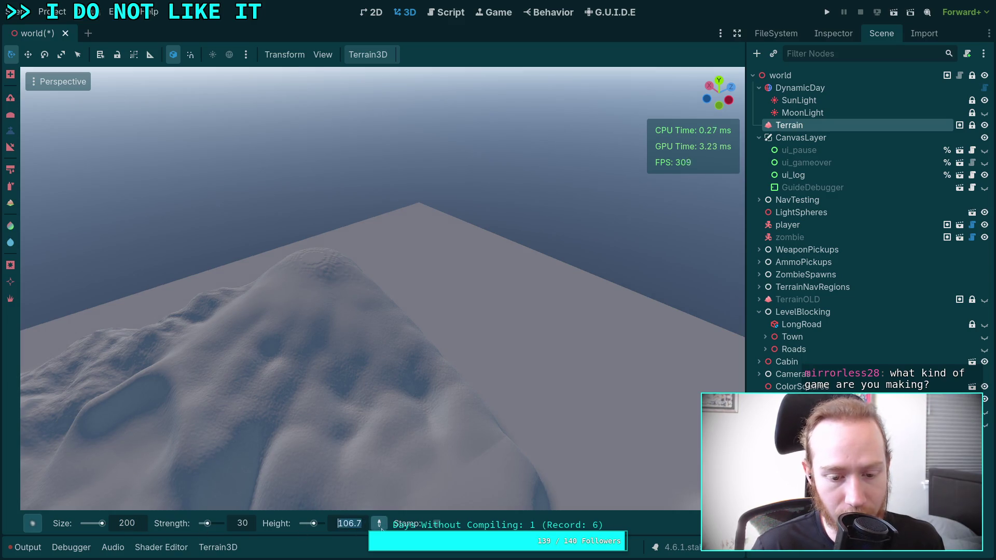
left_click(314, 256, "ctrl")
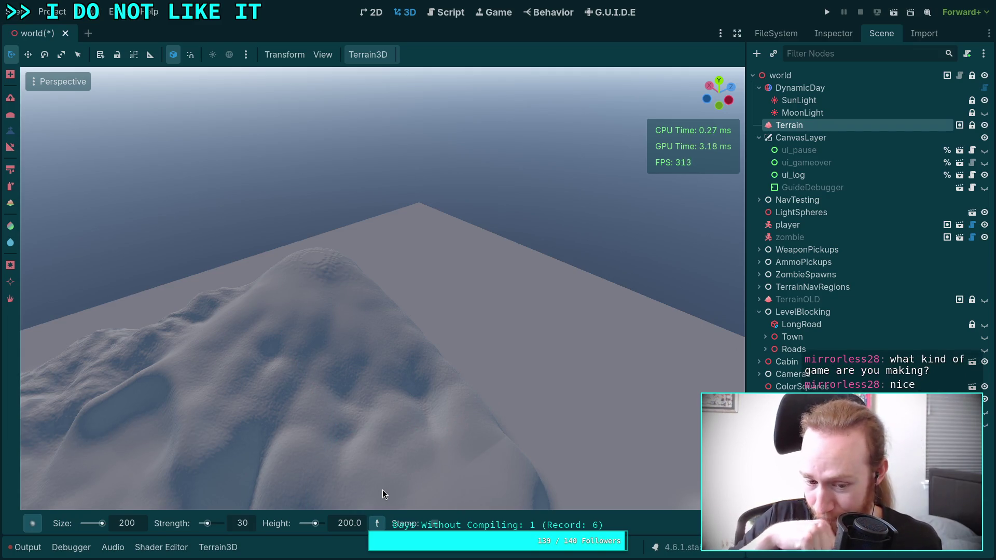
left_click(345, 523)
type("400")
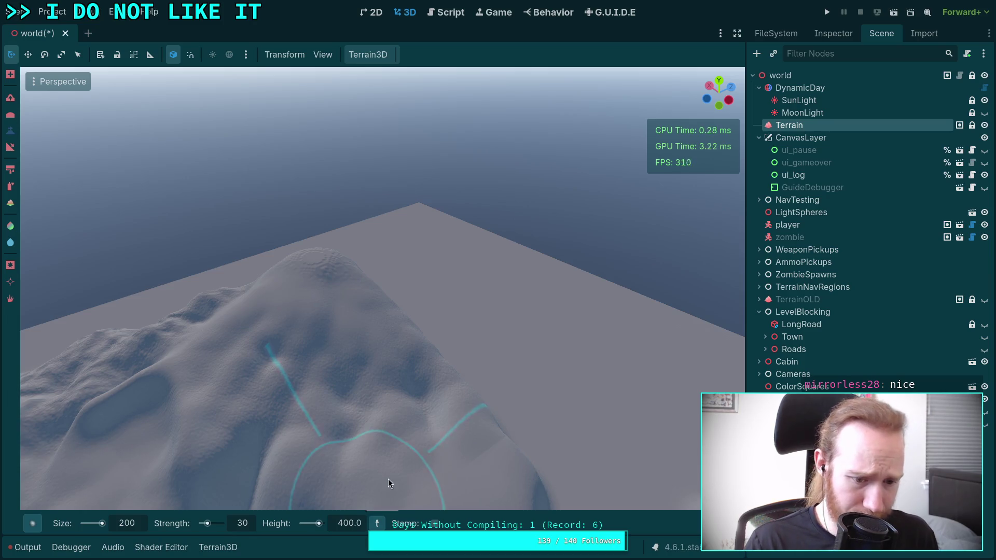
left_click_drag(375, 420, 382, 406)
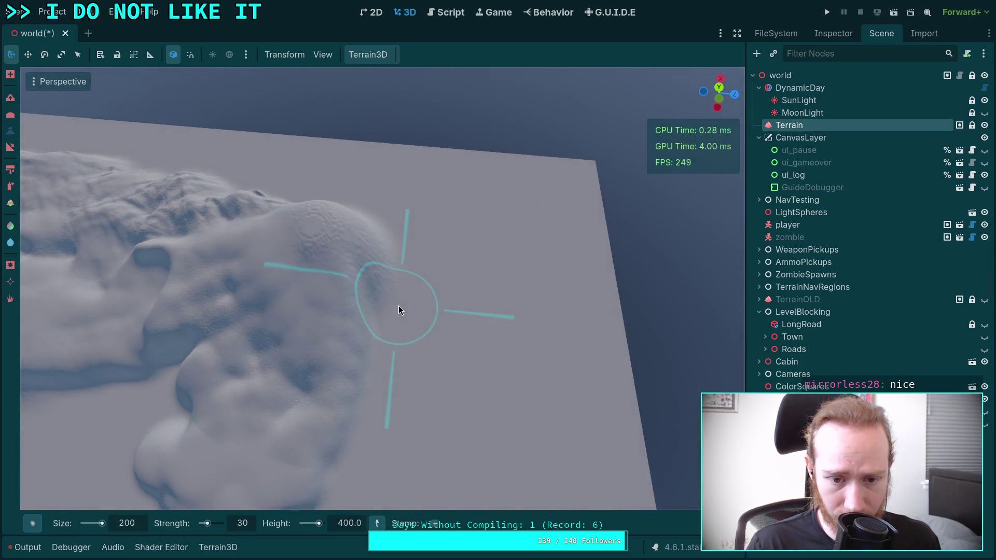
left_click(394, 318)
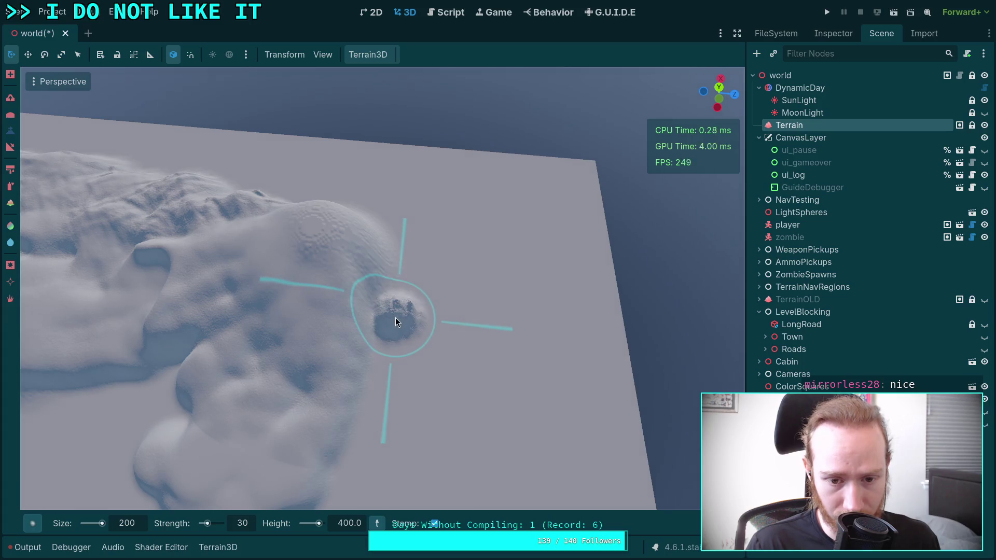
Choose the Circle2 brush, set size 400, and stamp a tall spire beside the bumpy hill.
mouse_move(32, 523)
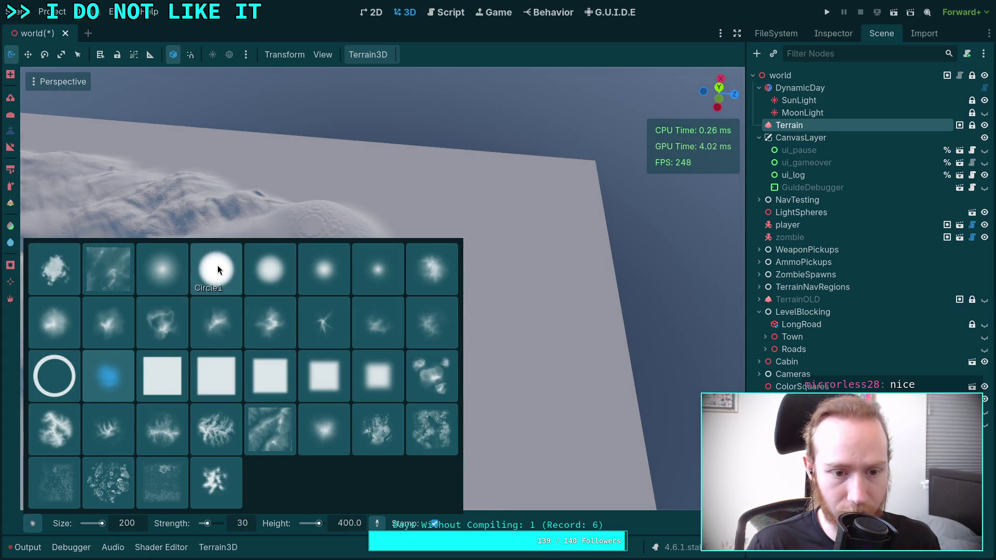
left_click(282, 279)
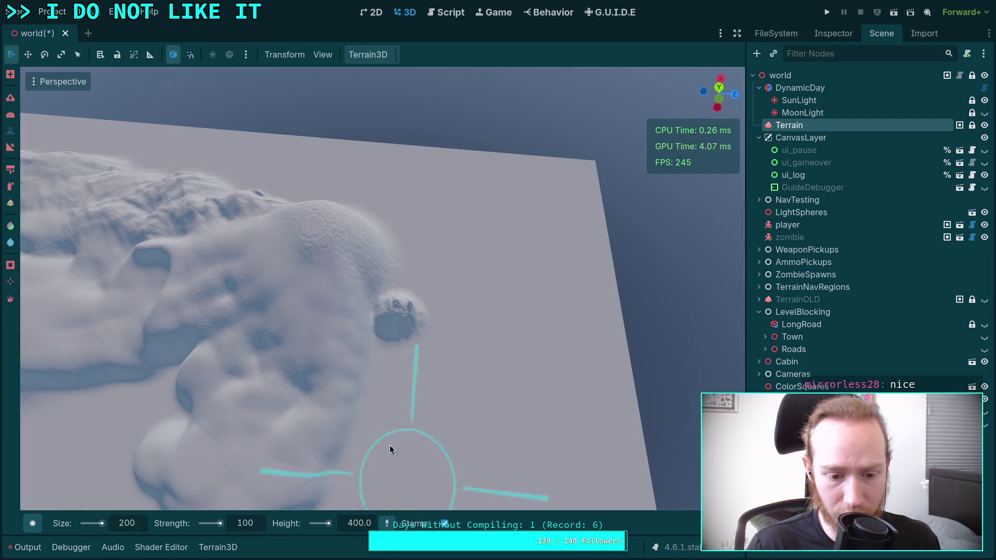
left_click(396, 305)
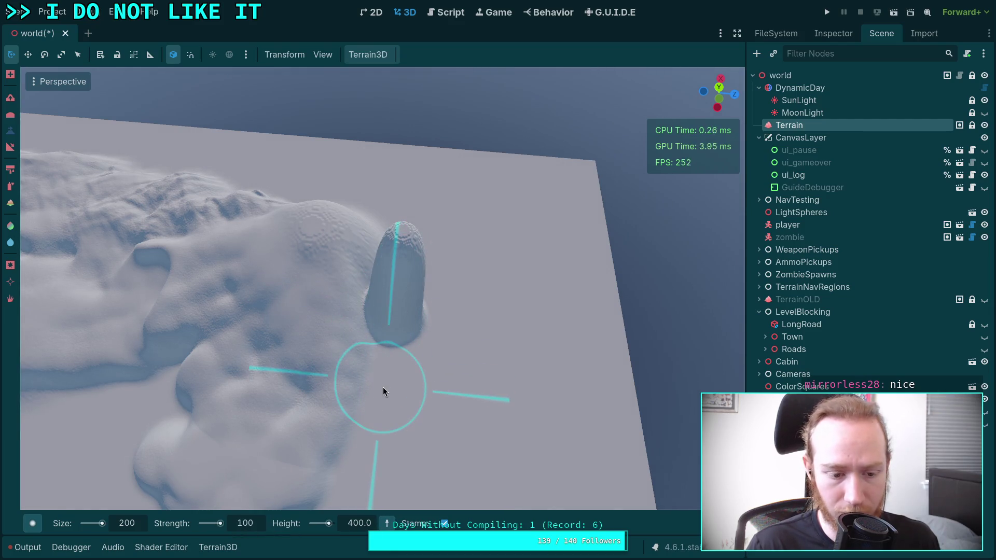
key("ctrl+z")
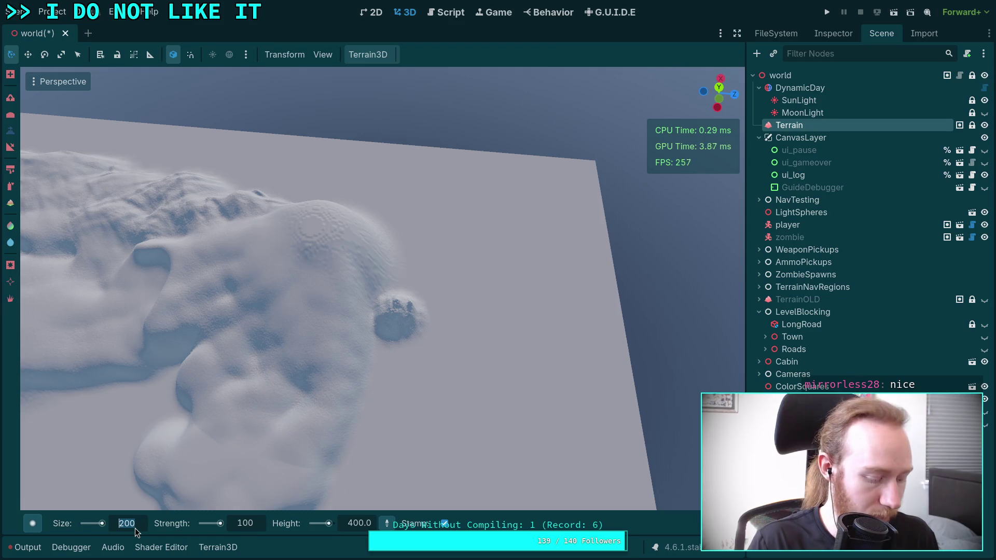
type("400")
key("Return")
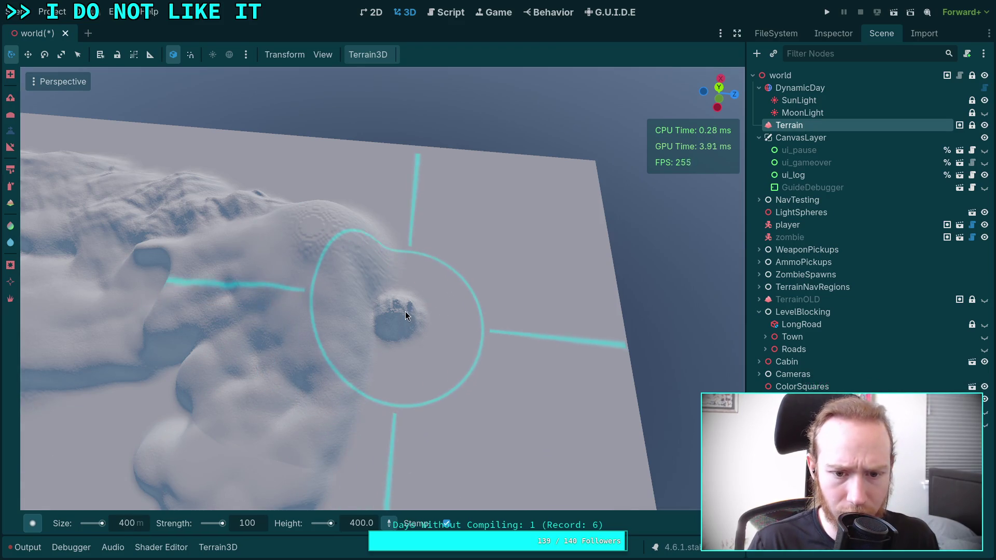
left_click(406, 311)
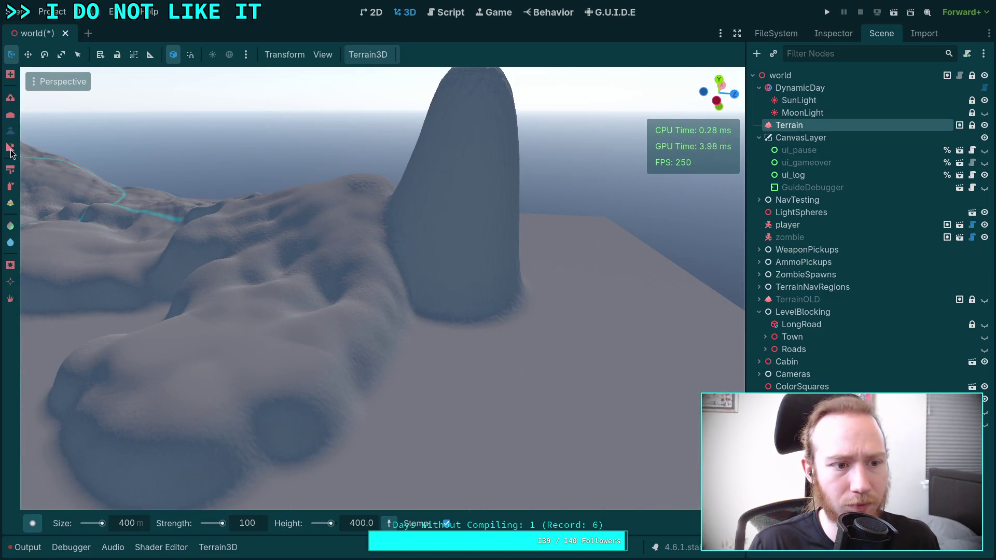
left_click(10, 148)
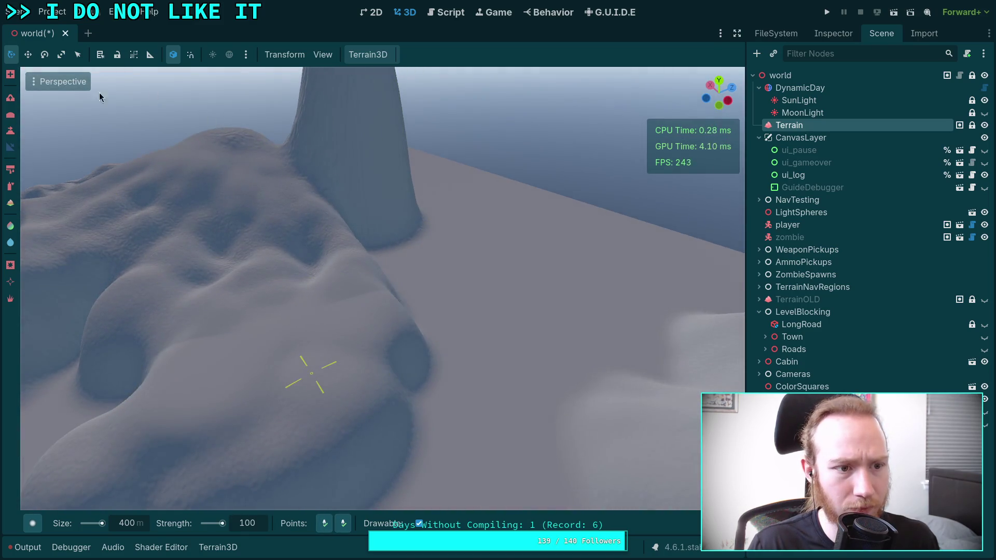
Set the slope brush to size 200 and strength 40.
left_click(32, 524)
left_click(130, 525)
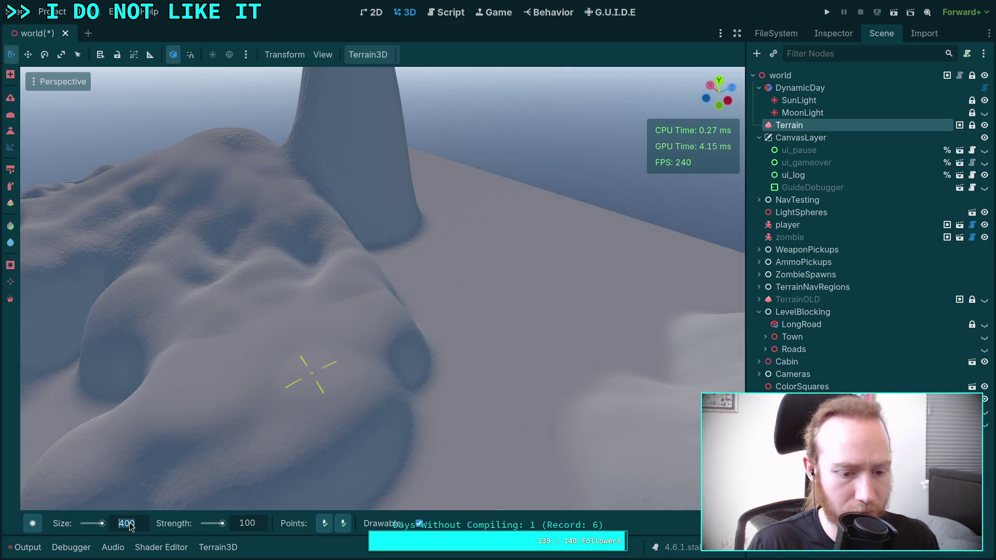
type("200")
key("Return")
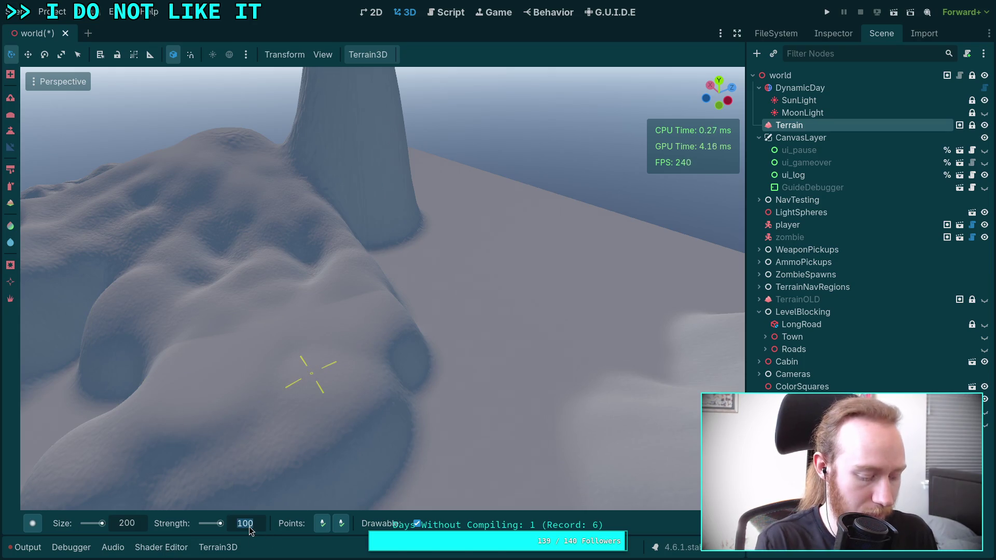
type("40")
key("Return")
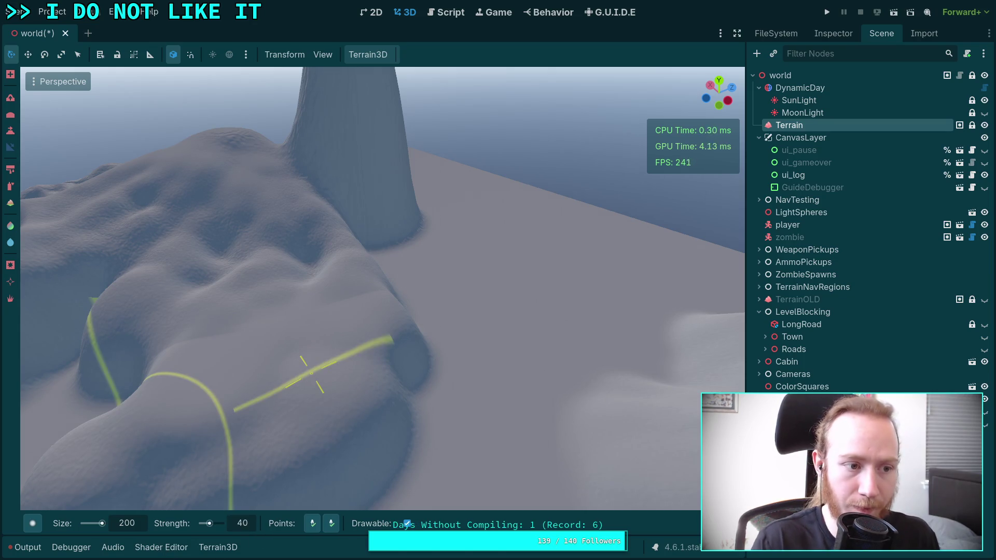
Drag over the central mound repeatedly to raise it into a steep peak.
left_click_drag(356, 411, 375, 399)
left_click_drag(280, 417, 469, 239)
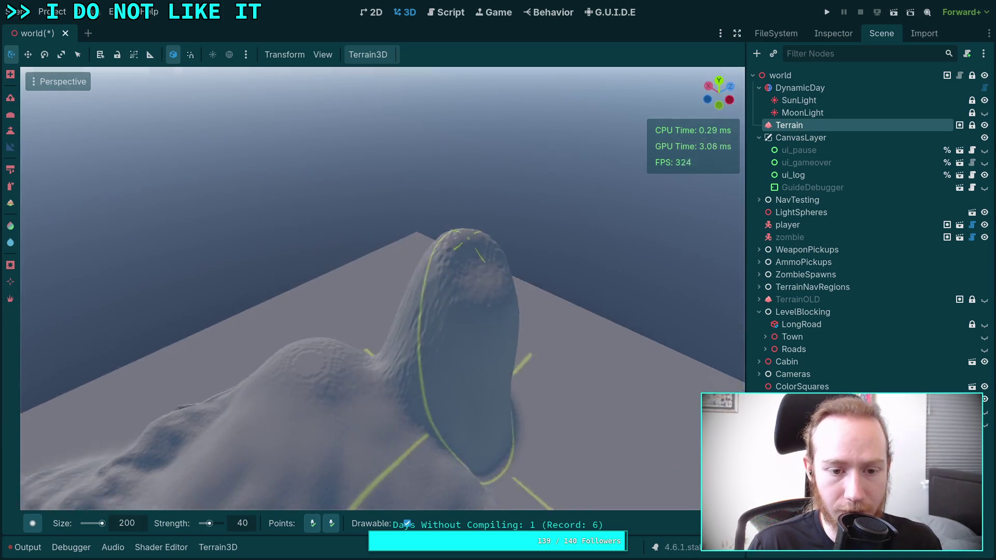
left_click_drag(501, 346, 461, 388)
mouse_move(424, 332)
left_mouse_down()
mouse_move(380, 357)
mouse_move(421, 428)
mouse_move(435, 412)
mouse_move(279, 215)
mouse_move(301, 252)
mouse_move(359, 293)
left_mouse_up()
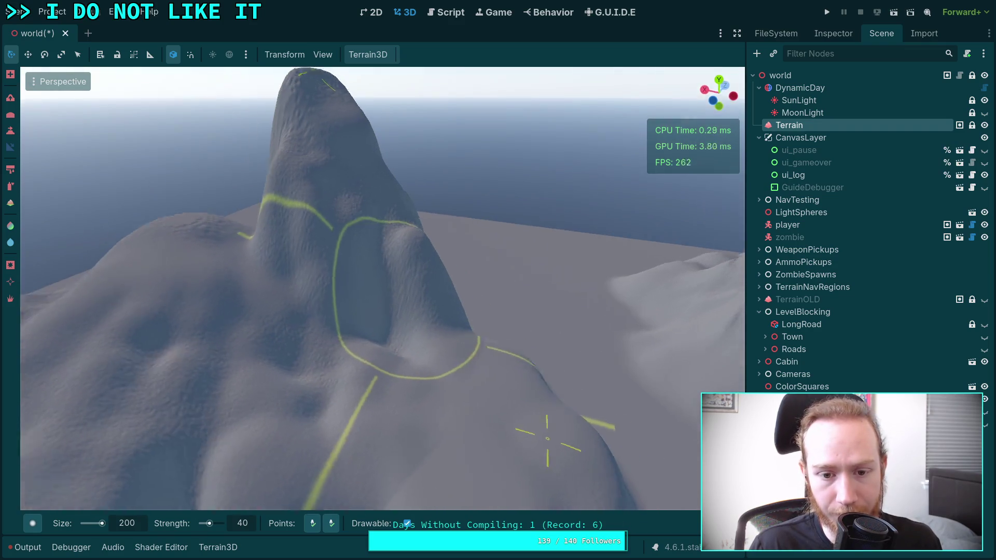
left_click_drag(547, 439, 455, 265)
mouse_move(402, 193)
left_mouse_down()
mouse_move(374, 236)
mouse_move(368, 300)
mouse_move(329, 374)
mouse_move(257, 310)
left_mouse_up()
Orbit around the new mountain to check the peak against the plain and horizon.
left_click_drag(473, 321, 358, 292)
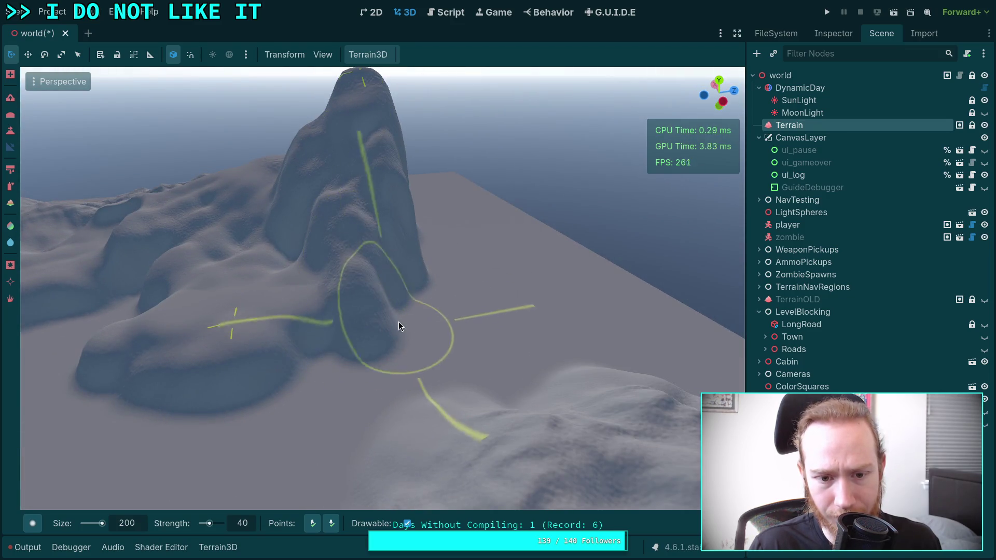
mouse_move(464, 316)
left_mouse_down()
mouse_move(480, 287)
mouse_move(498, 318)
mouse_move(482, 326)
mouse_move(71, 190)
left_mouse_up()
mouse_move(17, 141)
left_mouse_down()
mouse_move(218, 239)
mouse_move(396, 308)
left_mouse_up()
mouse_move(233, 304)
left_mouse_down()
mouse_move(436, 291)
mouse_move(403, 296)
mouse_move(340, 180)
mouse_move(427, 251)
mouse_move(448, 249)
mouse_move(497, 286)
left_mouse_up()
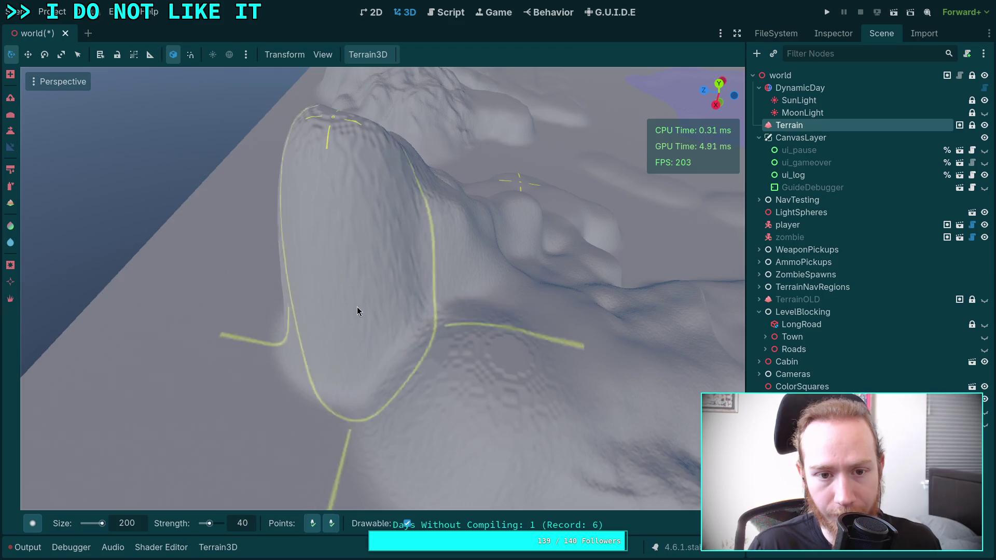
left_click_drag(405, 405, 516, 455)
left_click_drag(433, 346, 432, 346)
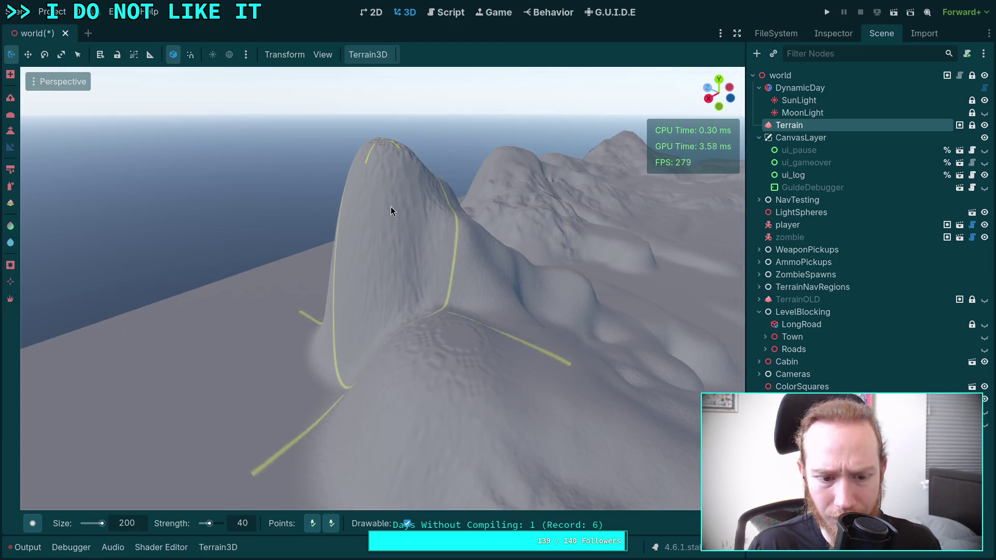
mouse_move(33, 523)
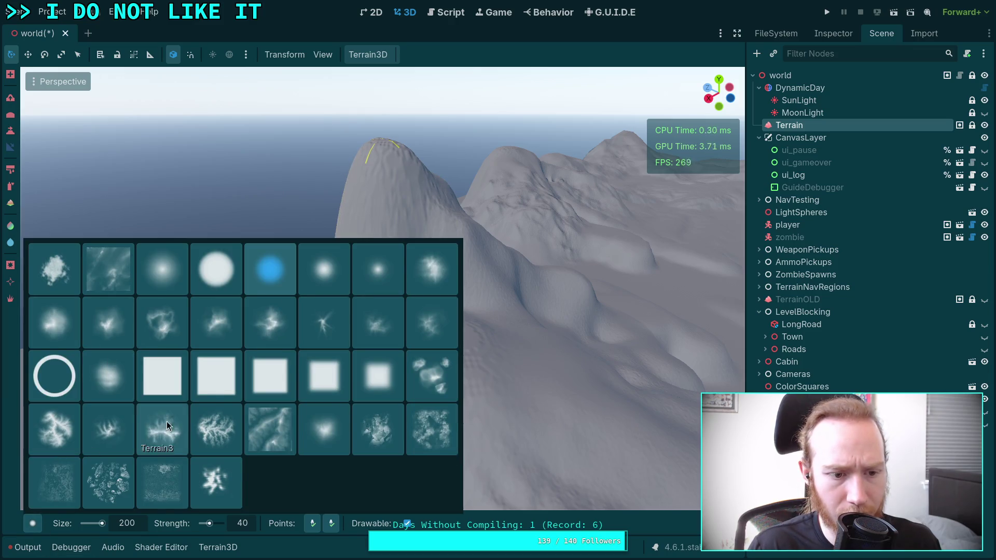
Pick the soft-blob brush for height sculpting at strength 100 and height 192.2.
left_click(108, 375)
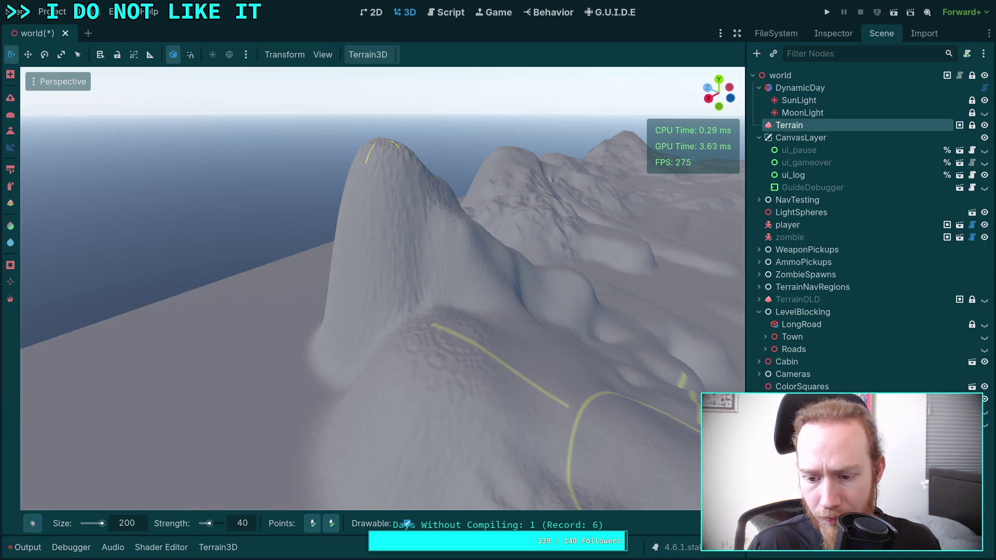
mouse_move(727, 523)
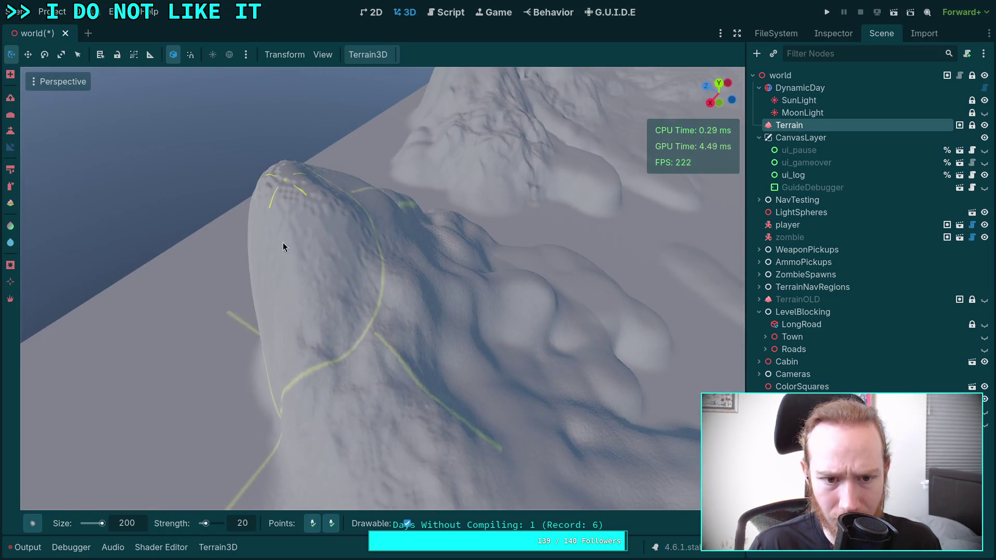
scroll(442, 316, "down", 3)
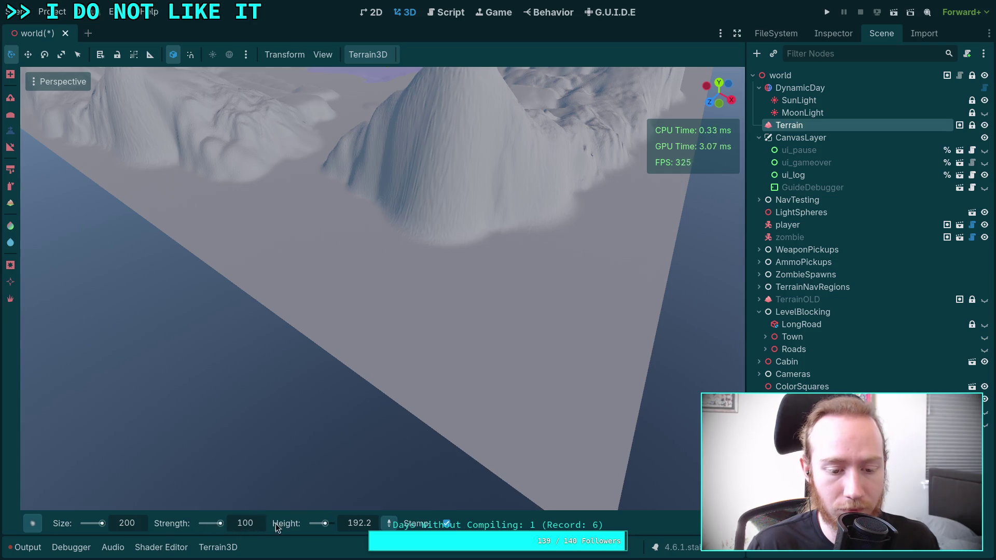
Choose the large round brush at size 500, test a mound, and undo the unwanted ones.
left_click(32, 523)
left_click(234, 286)
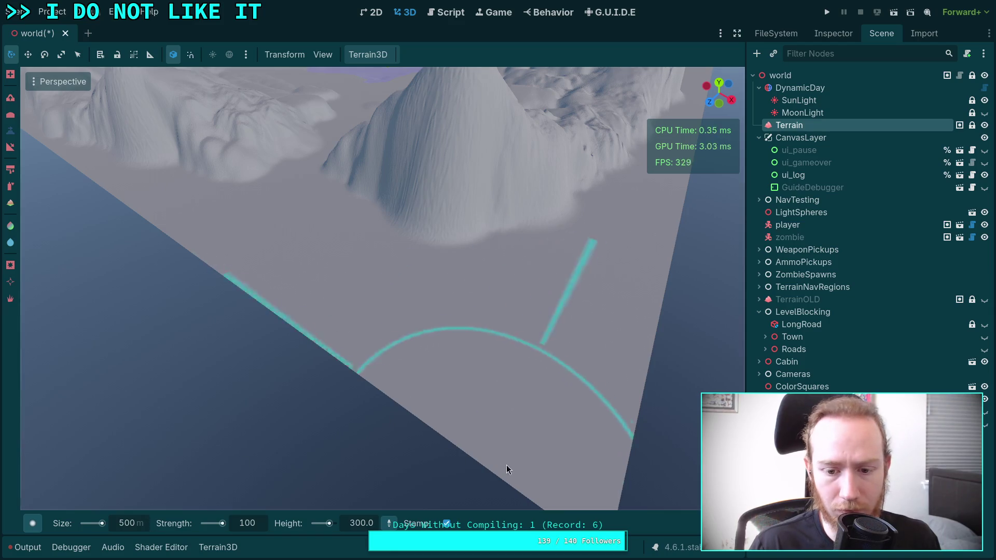
left_click(549, 419)
scroll(435, 309, "down", 10)
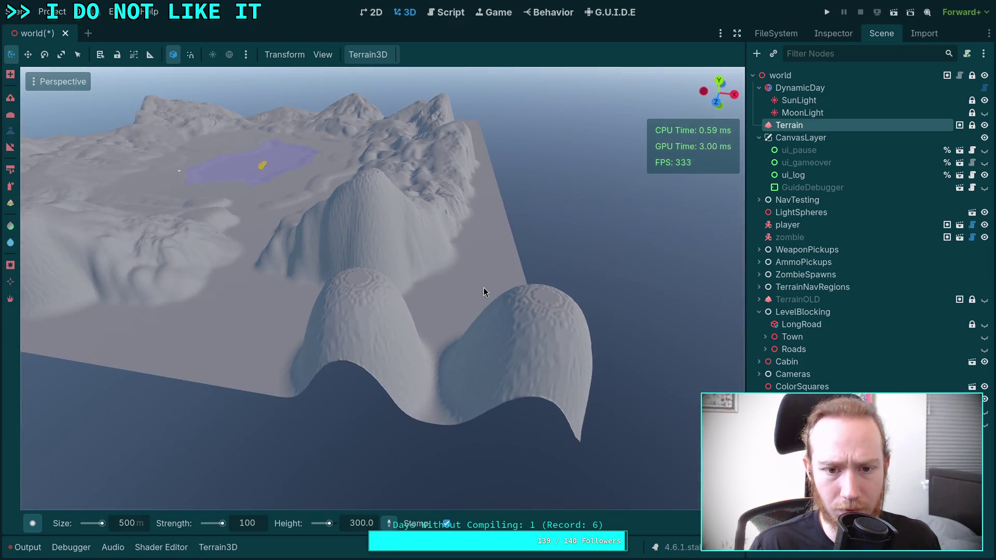
key("ctrl+z")
key("ctrl+z")
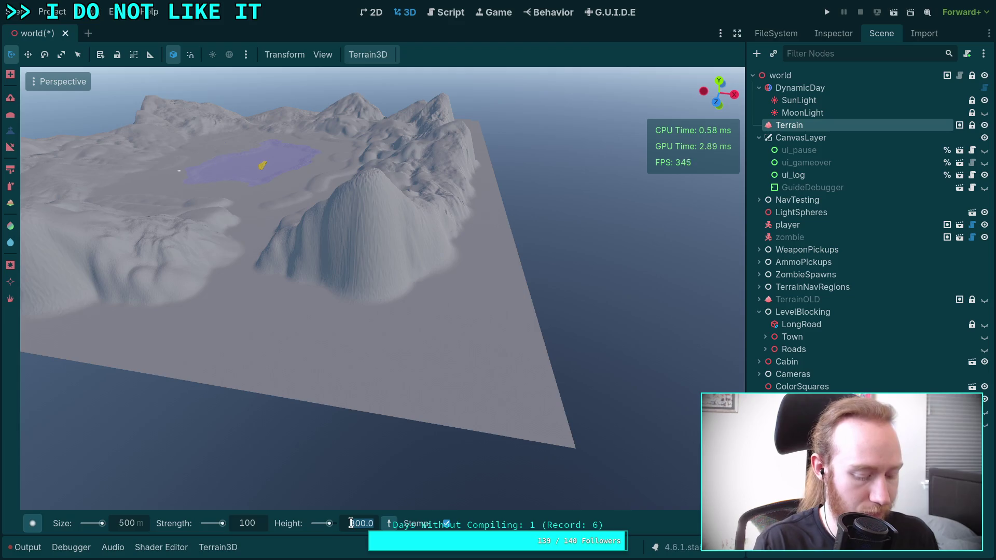
Stamp three height-150 domes across the flat plain beside the mountains.
left_click(391, 368)
mouse_move(391, 367)
left_mouse_down()
mouse_move(312, 353)
mouse_move(275, 358)
left_mouse_up()
left_click_drag(284, 301, 283, 281)
scroll(499, 295, "down", 3)
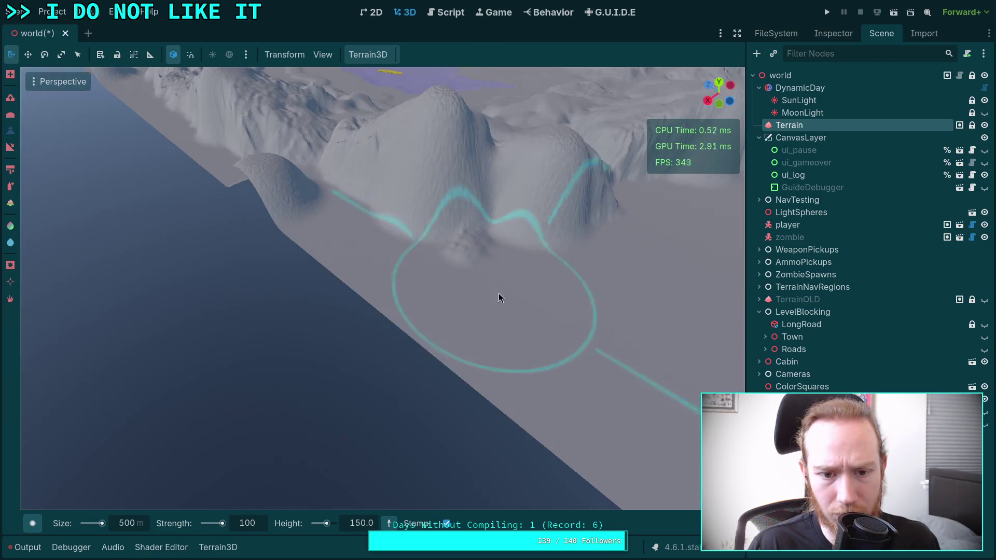
mouse_move(520, 325)
left_mouse_down()
mouse_move(545, 321)
mouse_move(551, 301)
left_mouse_up()
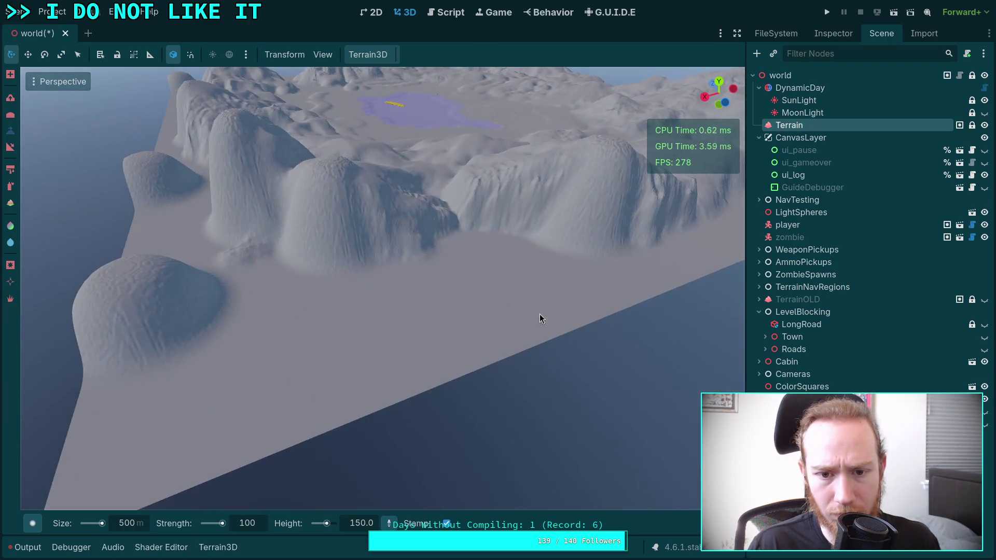
left_click(499, 296)
scroll(479, 411, "down", 3)
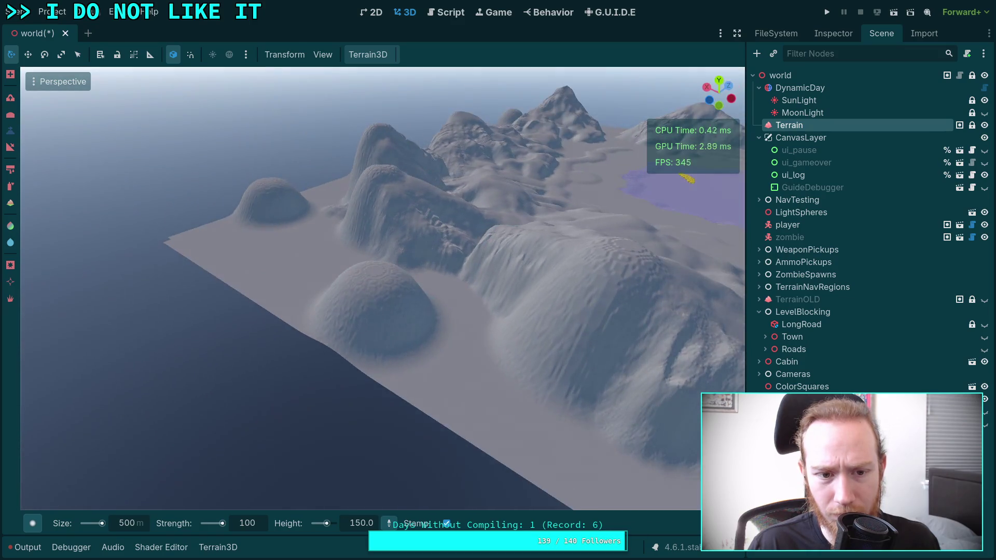
mouse_move(329, 493)
left_mouse_down()
mouse_move(312, 467)
mouse_move(394, 457)
mouse_move(311, 457)
mouse_move(467, 396)
left_mouse_up()
left_click(452, 403)
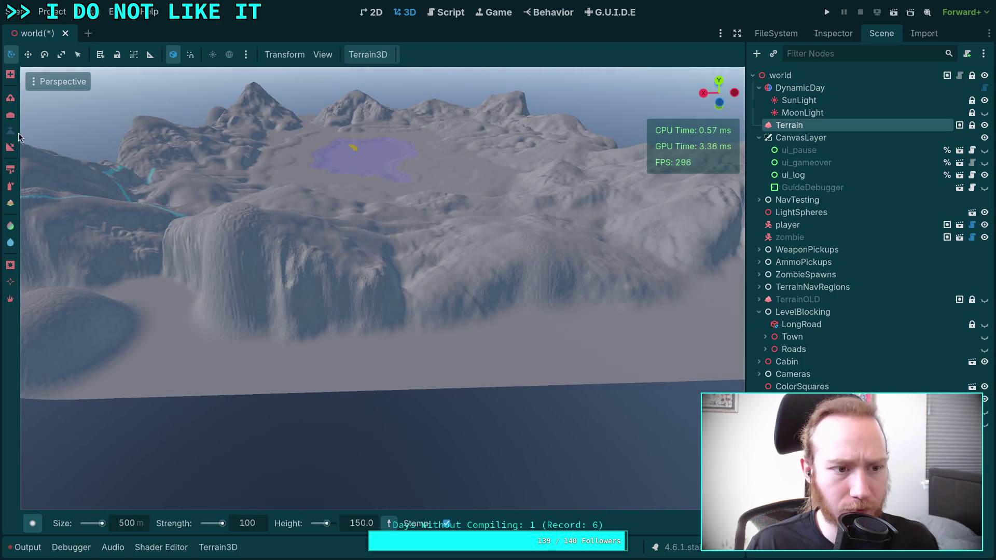
left_click_drag(507, 340, 106, 211)
Turn off Stamp and set the brush to strength 10 and size 200.
left_click(446, 524)
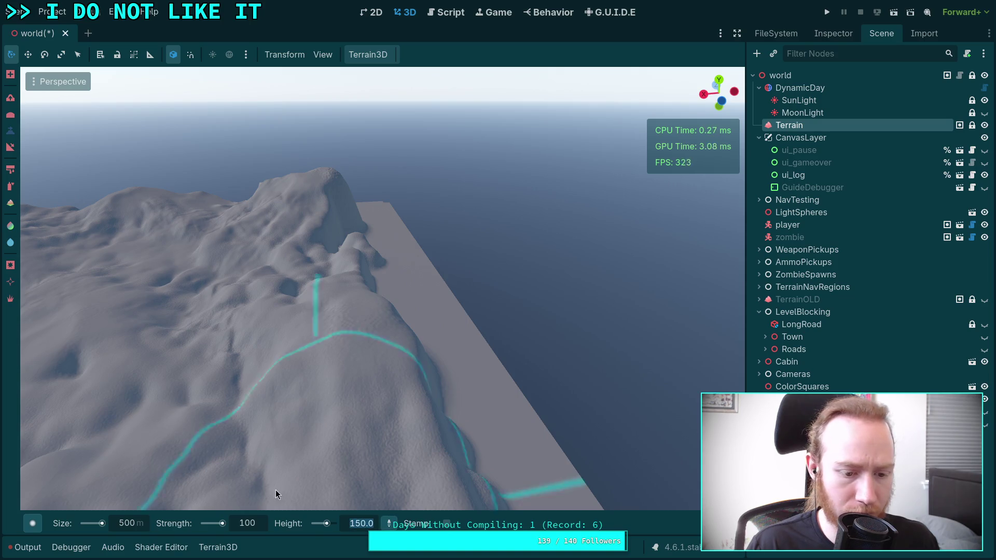
left_click(255, 525)
type("10")
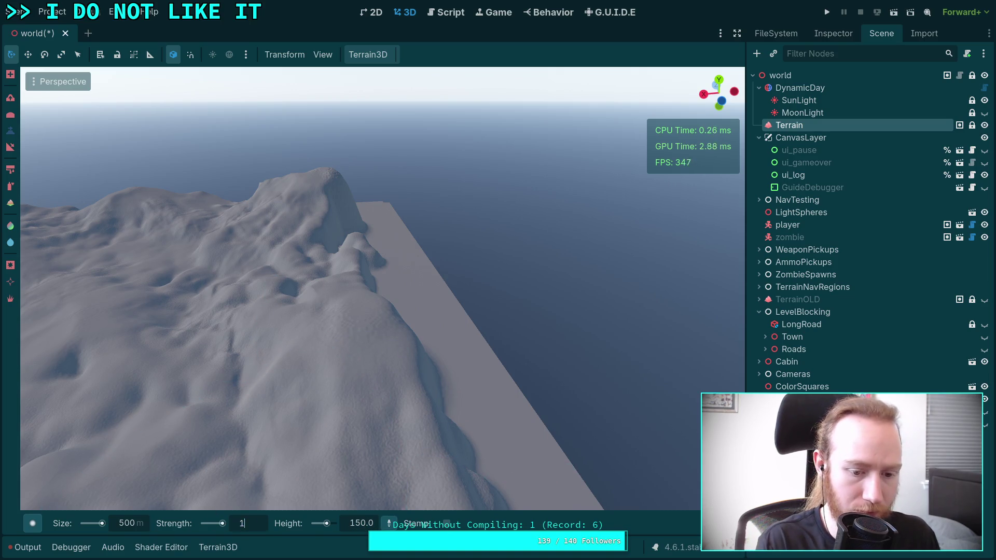
key("Return")
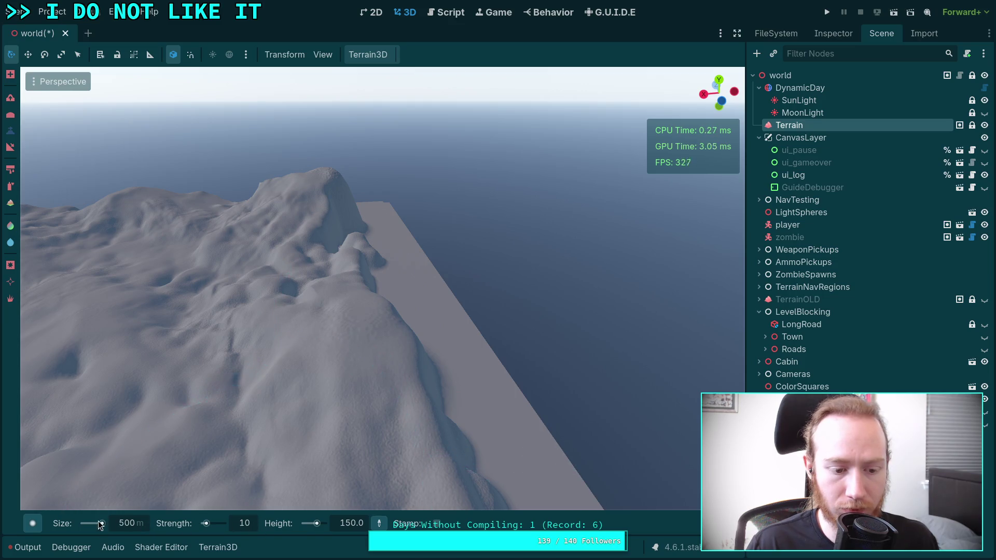
left_click_drag(364, 298, 415, 276)
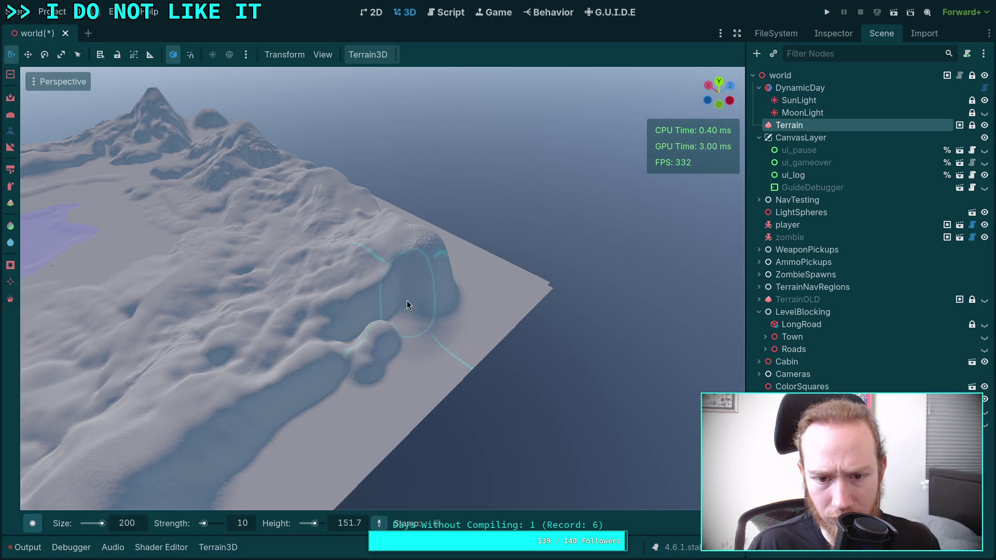
Drag along the terrain's edge and hill slopes to build lumpy ridges and bumps.
left_click_drag(433, 305, 317, 270)
mouse_move(321, 227)
left_mouse_down()
mouse_move(320, 307)
mouse_move(287, 338)
mouse_move(328, 346)
mouse_move(337, 278)
mouse_move(365, 290)
mouse_move(304, 335)
mouse_move(324, 324)
mouse_move(467, 411)
mouse_move(365, 365)
mouse_move(417, 377)
left_mouse_up()
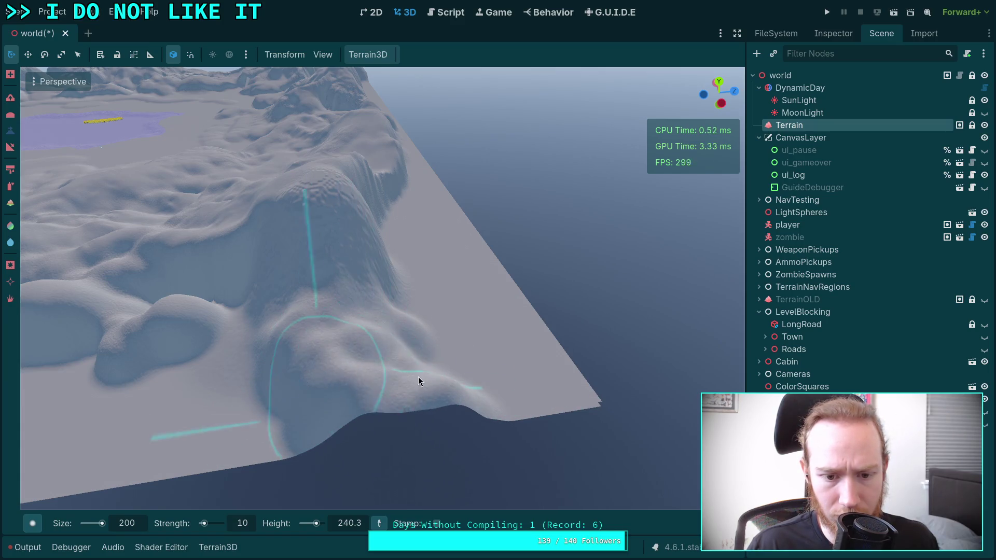
scroll(502, 387, "up", 3)
mouse_move(474, 405)
left_mouse_down()
mouse_move(417, 376)
mouse_move(334, 390)
left_mouse_up()
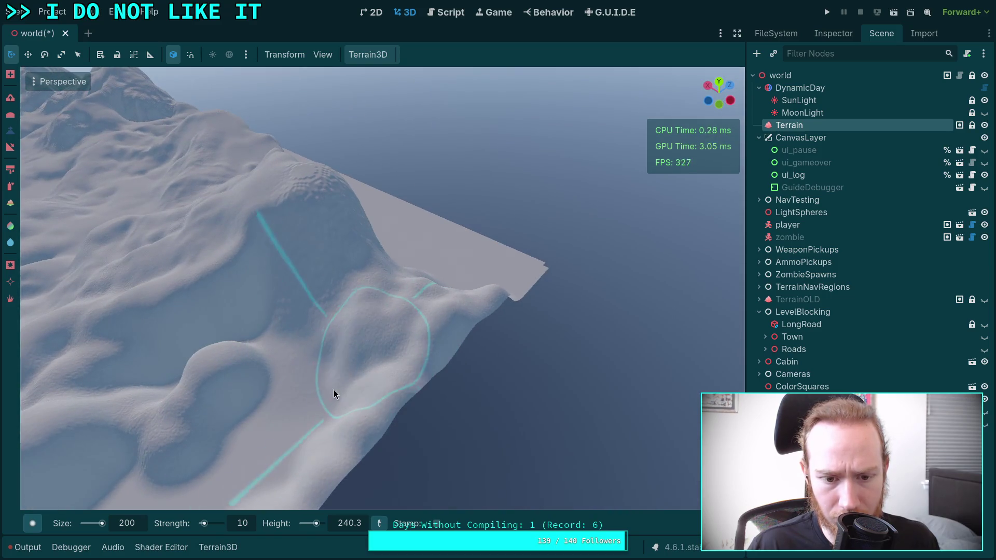
mouse_move(263, 366)
left_mouse_down()
mouse_move(265, 415)
mouse_move(252, 465)
mouse_move(416, 364)
mouse_move(372, 300)
mouse_move(312, 272)
mouse_move(418, 258)
mouse_move(268, 298)
mouse_move(339, 311)
mouse_move(374, 365)
mouse_move(242, 458)
mouse_move(287, 388)
mouse_move(278, 444)
mouse_move(174, 374)
mouse_move(298, 356)
mouse_move(431, 307)
mouse_move(278, 298)
left_mouse_up()
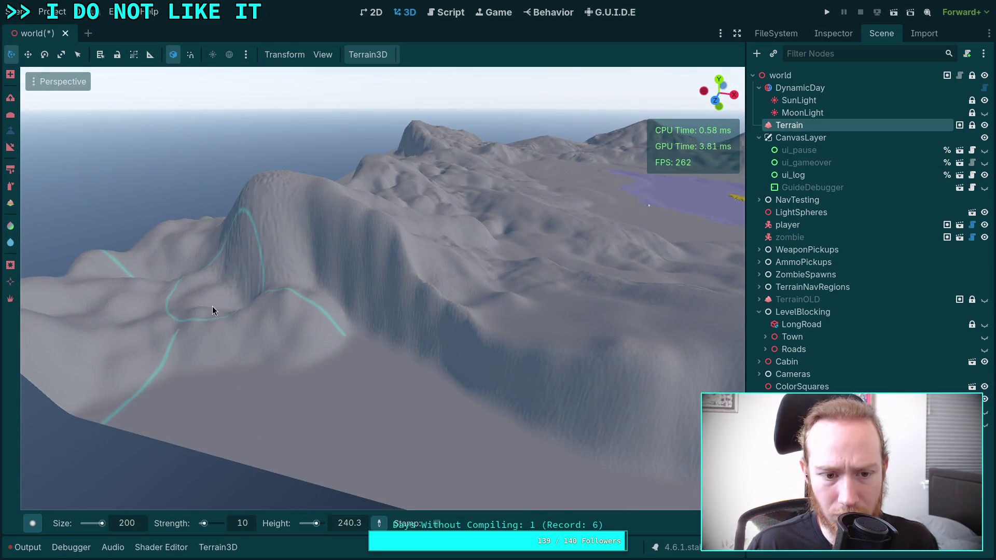
mouse_move(259, 338)
left_mouse_down()
mouse_move(219, 388)
mouse_move(216, 418)
mouse_move(314, 435)
mouse_move(281, 425)
left_mouse_up()
left_click_drag(359, 403, 312, 336)
scroll(564, 248, "down", 10)
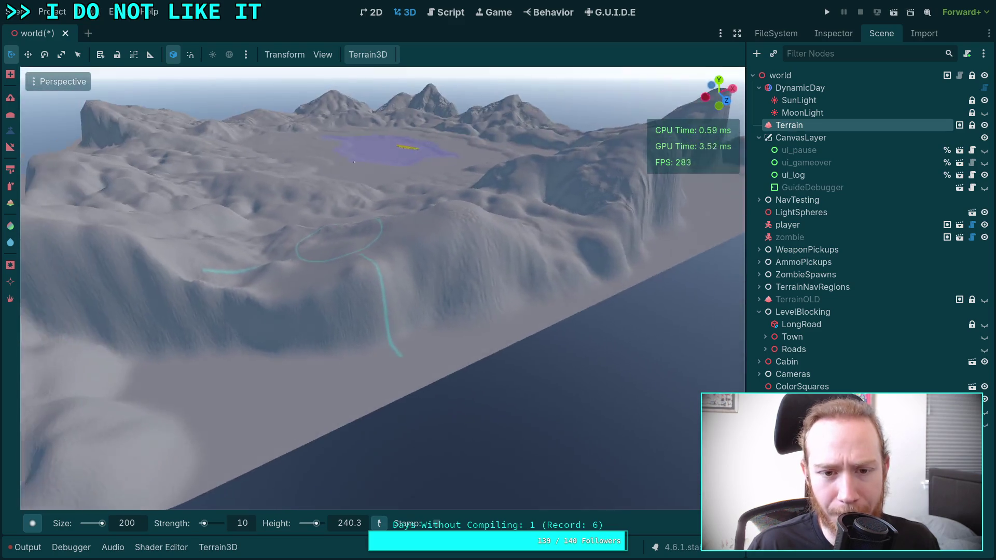
Reshape the snowy ridge and valley and lower the hill by the water.
scroll(537, 312, "up", 3)
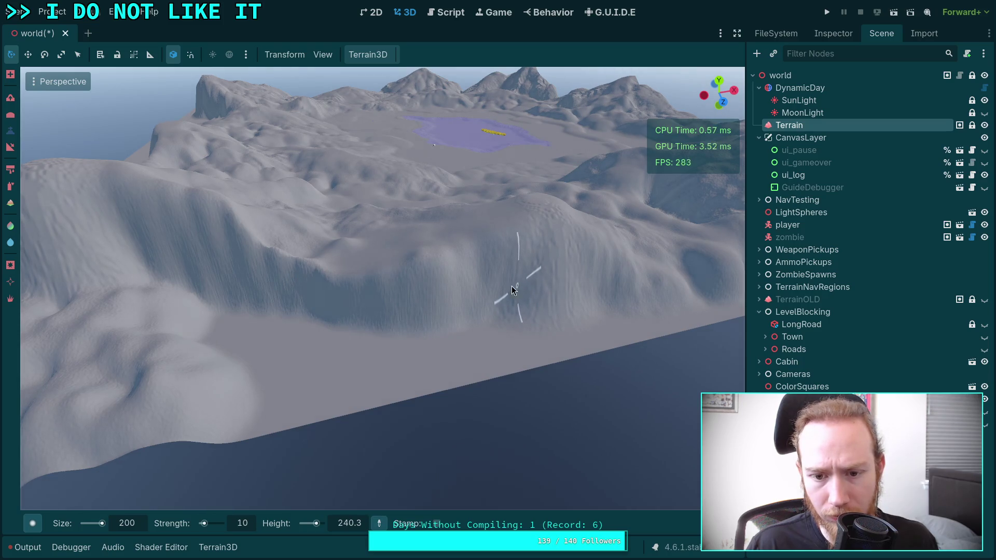
left_click_drag(490, 266, 429, 309)
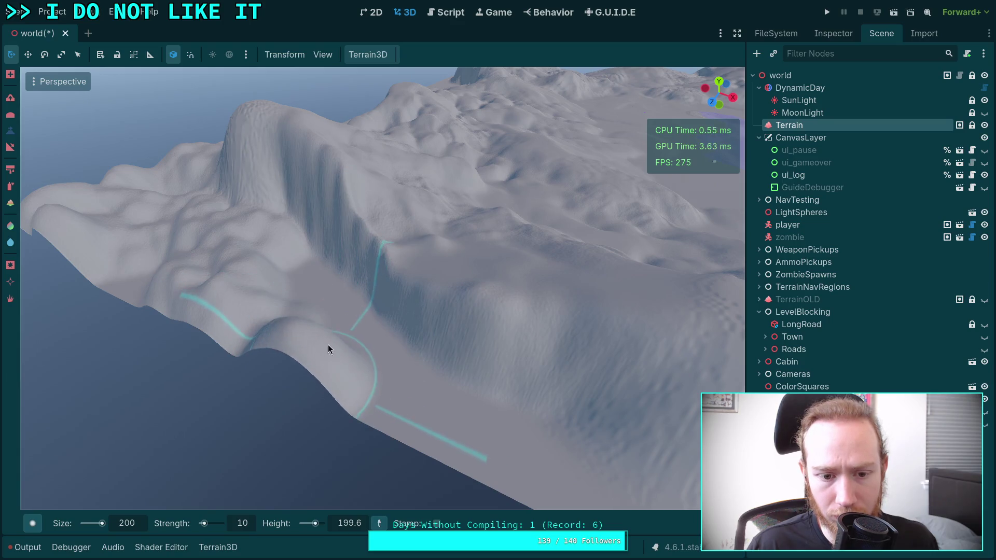
left_click_drag(418, 356, 556, 267)
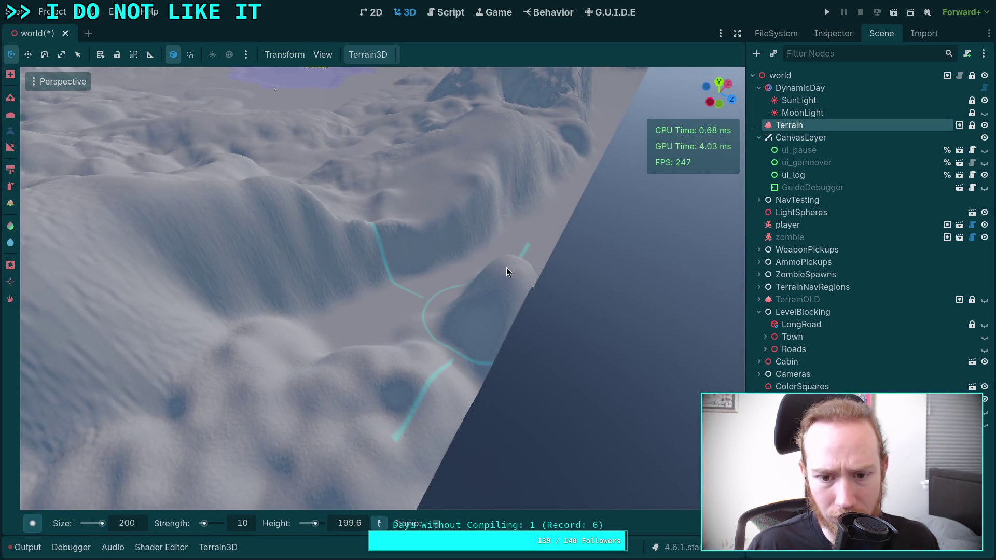
mouse_move(480, 294)
left_mouse_down()
mouse_move(536, 194)
mouse_move(507, 207)
mouse_move(552, 223)
mouse_move(266, 225)
mouse_move(247, 211)
mouse_move(257, 257)
mouse_move(361, 312)
mouse_move(363, 324)
mouse_move(289, 410)
mouse_move(358, 380)
mouse_move(246, 241)
mouse_move(194, 229)
mouse_move(168, 254)
mouse_move(270, 195)
mouse_move(342, 200)
mouse_move(395, 265)
mouse_move(311, 374)
mouse_move(277, 460)
left_mouse_up()
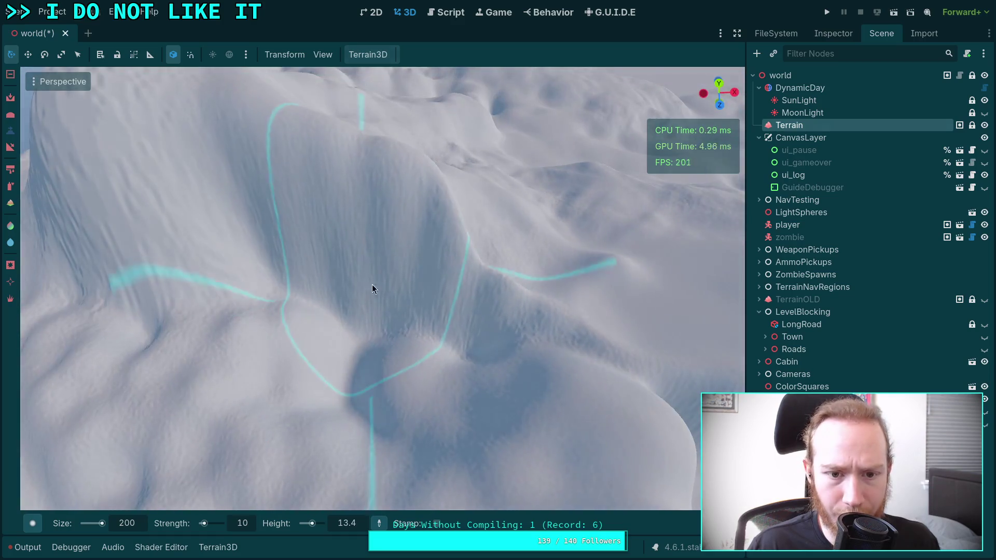
mouse_move(373, 285)
left_mouse_down()
mouse_move(388, 165)
mouse_move(346, 211)
mouse_move(282, 174)
mouse_move(248, 109)
mouse_move(214, 160)
mouse_move(239, 206)
mouse_move(317, 200)
mouse_move(258, 283)
left_mouse_up()
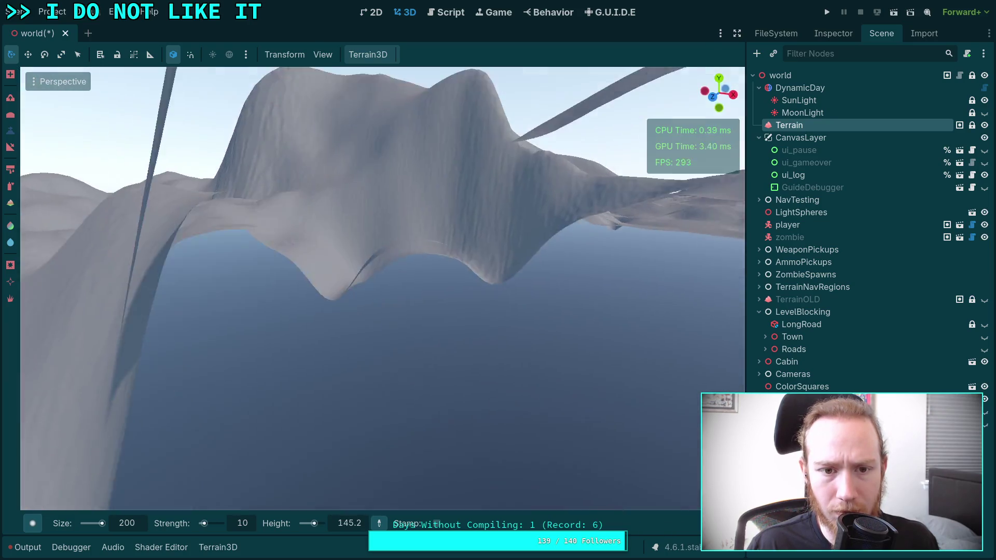
mouse_move(589, 297)
left_mouse_down()
mouse_move(509, 239)
mouse_move(556, 367)
mouse_move(486, 284)
mouse_move(450, 384)
mouse_move(488, 364)
mouse_move(506, 452)
mouse_move(465, 263)
mouse_move(426, 237)
mouse_move(396, 327)
mouse_move(368, 298)
mouse_move(315, 183)
mouse_move(295, 261)
mouse_move(243, 212)
mouse_move(232, 274)
mouse_move(281, 314)
mouse_move(363, 306)
left_mouse_up()
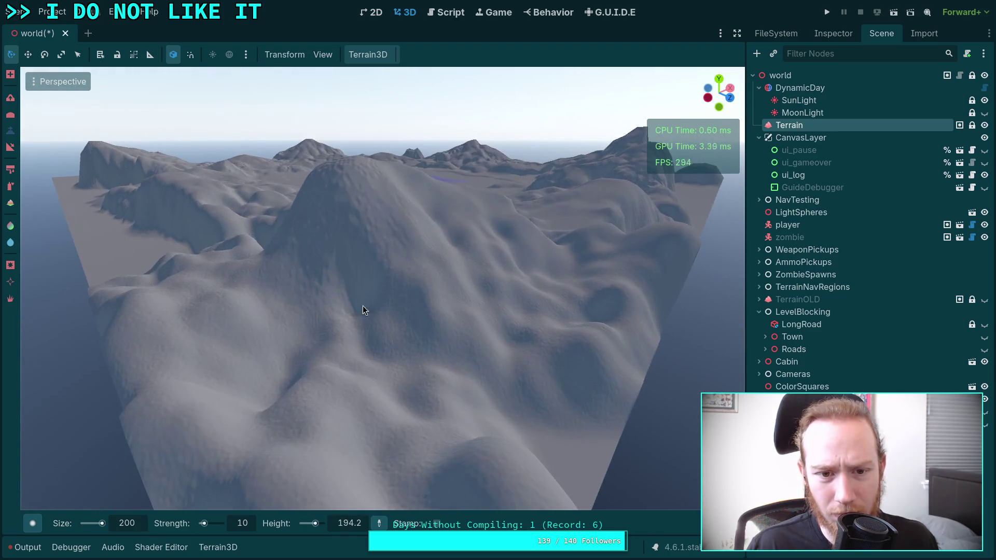
mouse_move(346, 196)
left_mouse_down()
mouse_move(338, 254)
mouse_move(359, 275)
mouse_move(311, 316)
mouse_move(365, 310)
mouse_move(334, 196)
mouse_move(312, 244)
mouse_move(307, 304)
mouse_move(375, 222)
mouse_move(385, 271)
mouse_move(356, 268)
mouse_move(351, 362)
mouse_move(304, 291)
mouse_move(271, 375)
mouse_move(229, 348)
mouse_move(286, 306)
mouse_move(399, 266)
left_mouse_up()
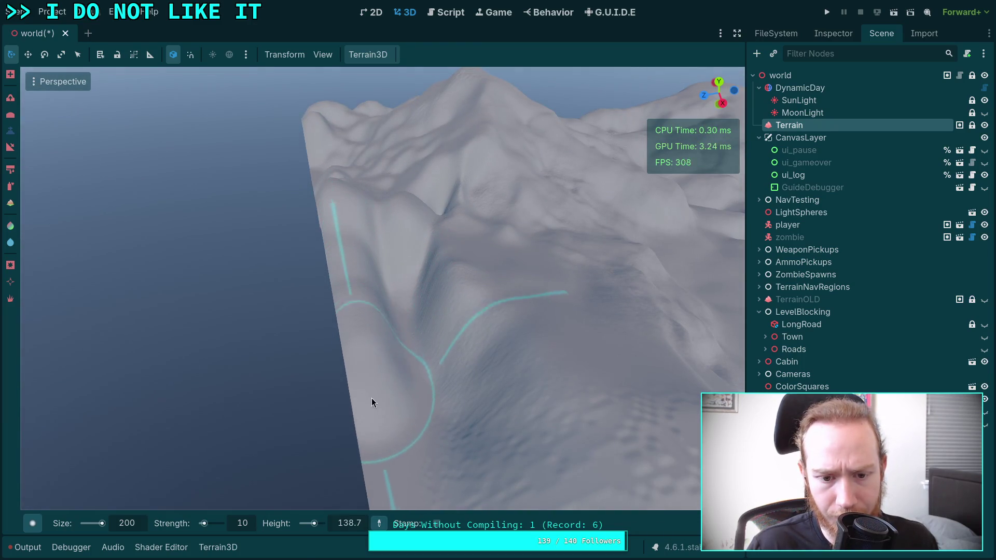
Raise the front mountain higher and carve then smooth a hollow into its side.
left_click_drag(499, 393, 439, 262)
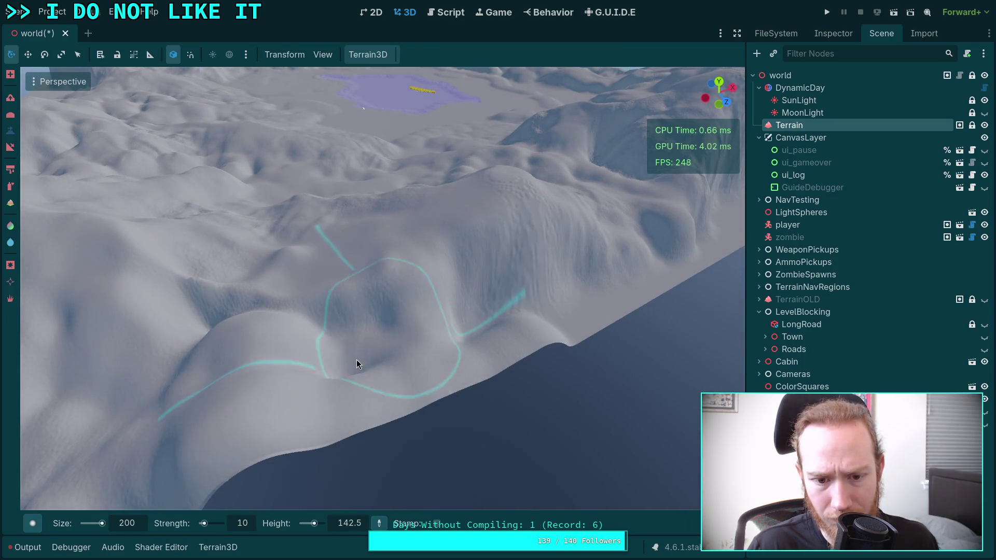
left_click_drag(491, 341, 455, 251)
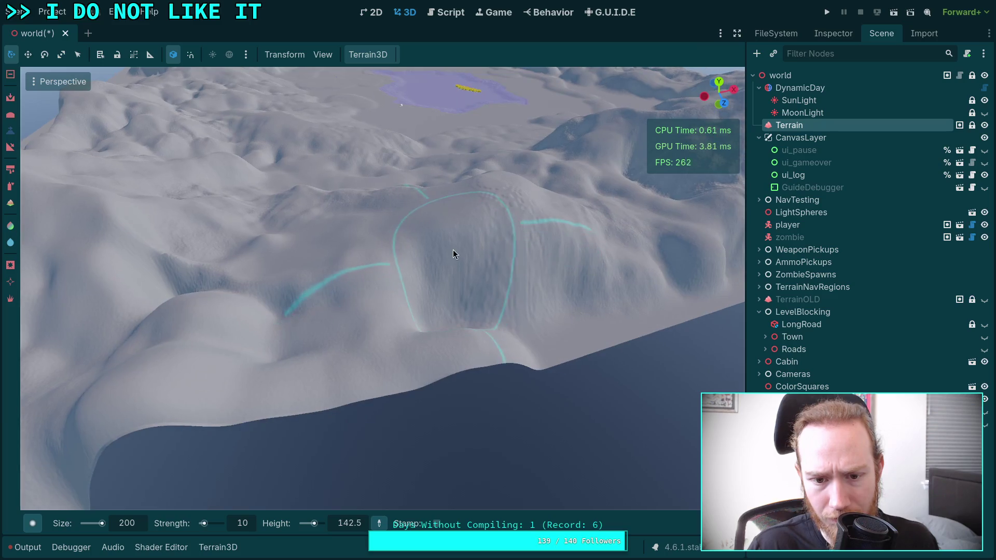
left_click_drag(548, 303, 314, 269)
mouse_move(319, 332)
left_mouse_down()
mouse_move(475, 361)
mouse_move(347, 329)
left_mouse_up()
left_click_drag(477, 329, 518, 328)
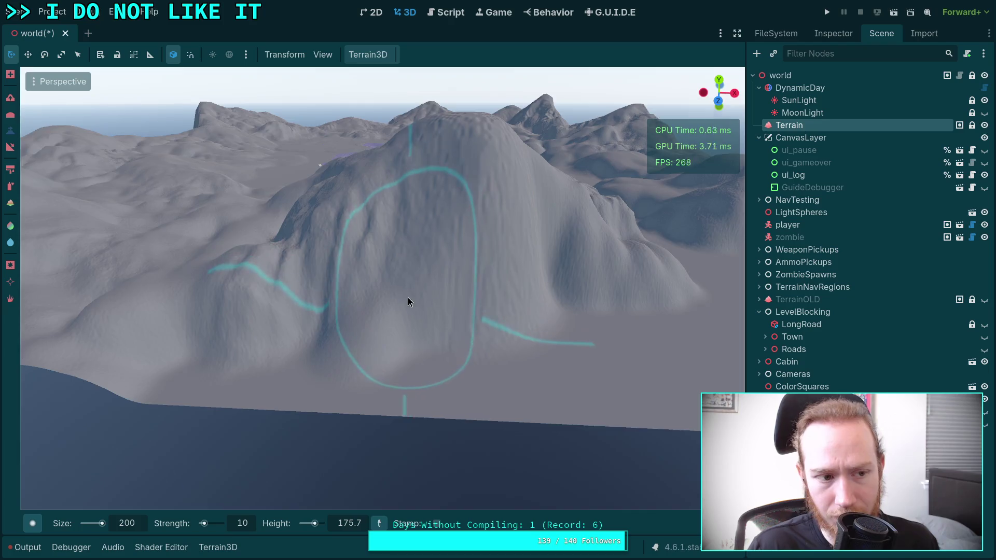
left_click_drag(408, 297, 390, 276)
left_click_drag(390, 210, 420, 273)
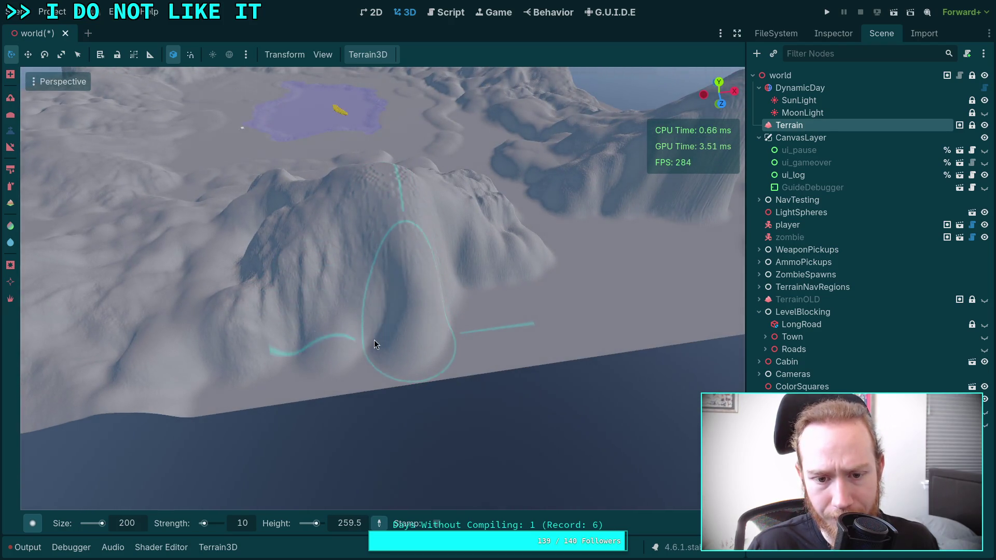
left_click_drag(375, 343, 402, 227)
mouse_move(359, 320)
left_mouse_down()
mouse_move(352, 305)
mouse_move(327, 362)
mouse_move(222, 390)
mouse_move(312, 345)
left_mouse_up()
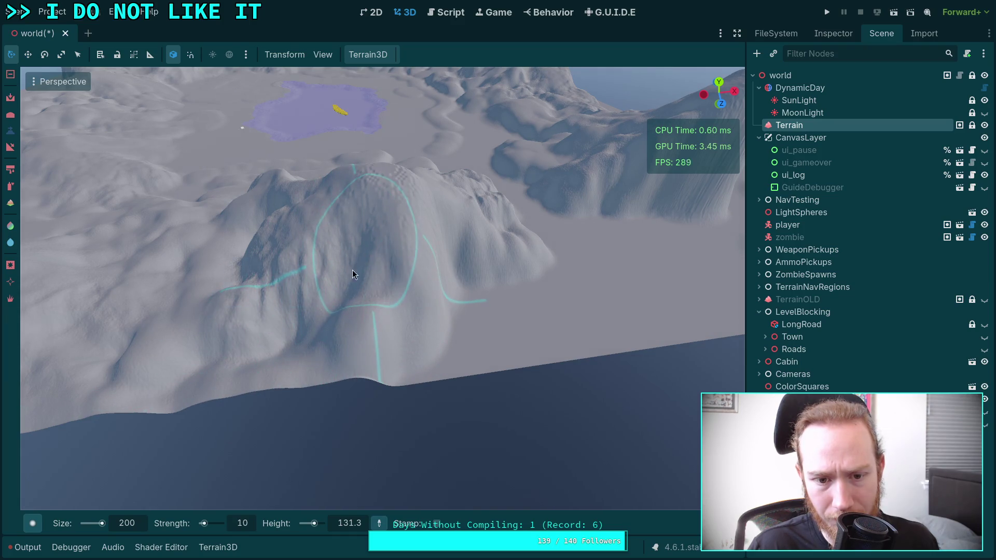
left_click_drag(441, 241, 499, 284)
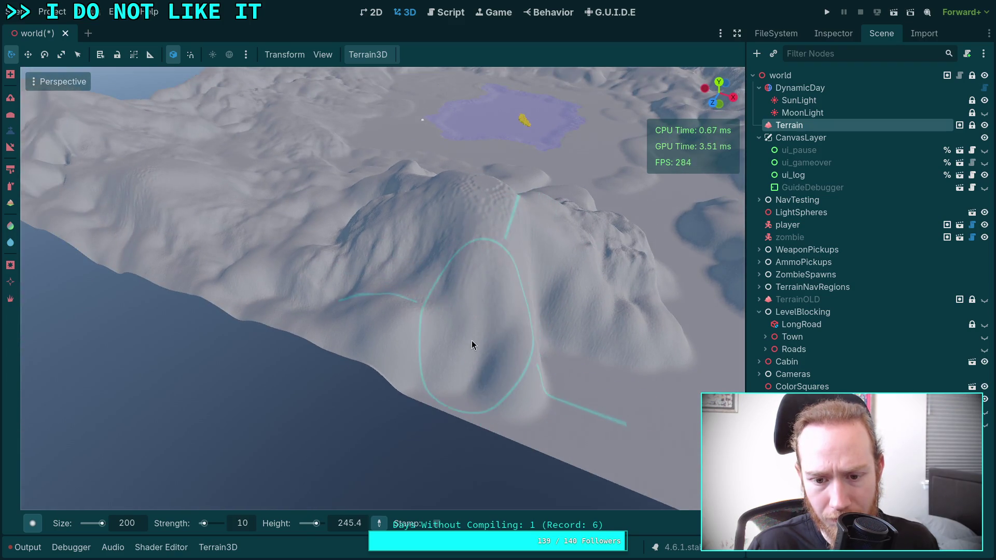
Smooth the ripples off the two rounded domed hills.
key("f")
left_click_drag(477, 340, 477, 340)
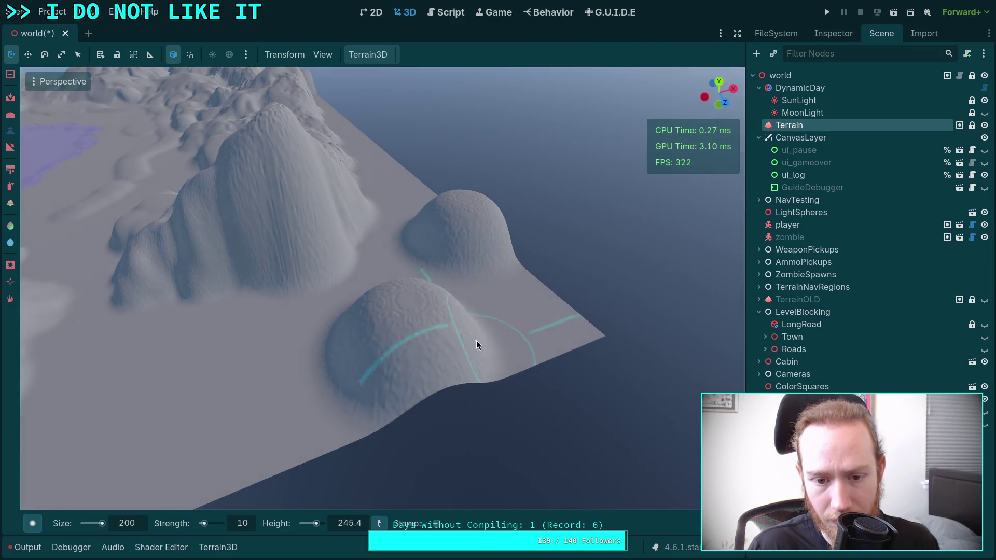
mouse_move(524, 292)
left_mouse_down()
mouse_move(412, 304)
mouse_move(537, 319)
mouse_move(436, 479)
mouse_move(454, 395)
mouse_move(432, 298)
mouse_move(403, 306)
mouse_move(408, 320)
left_mouse_up()
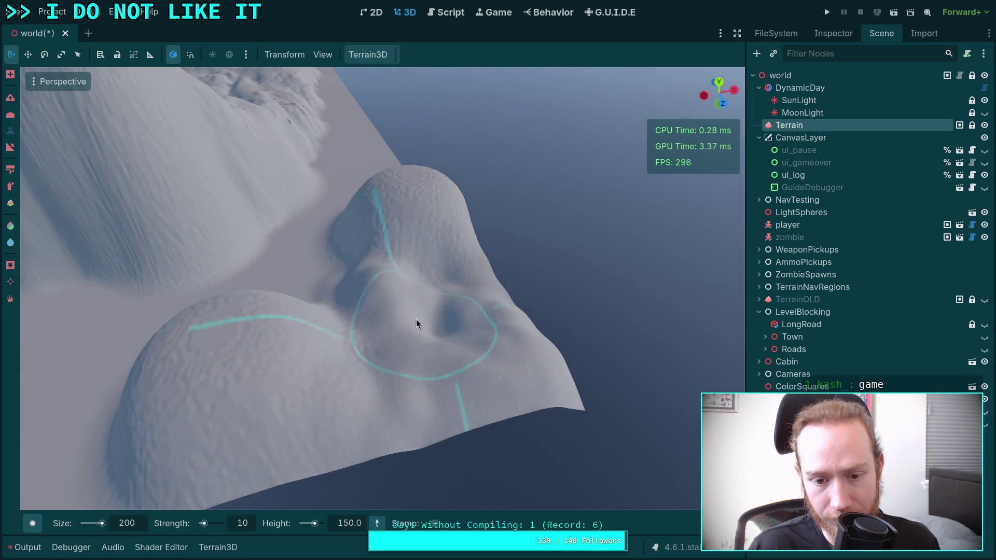
left_click_drag(371, 194, 361, 232)
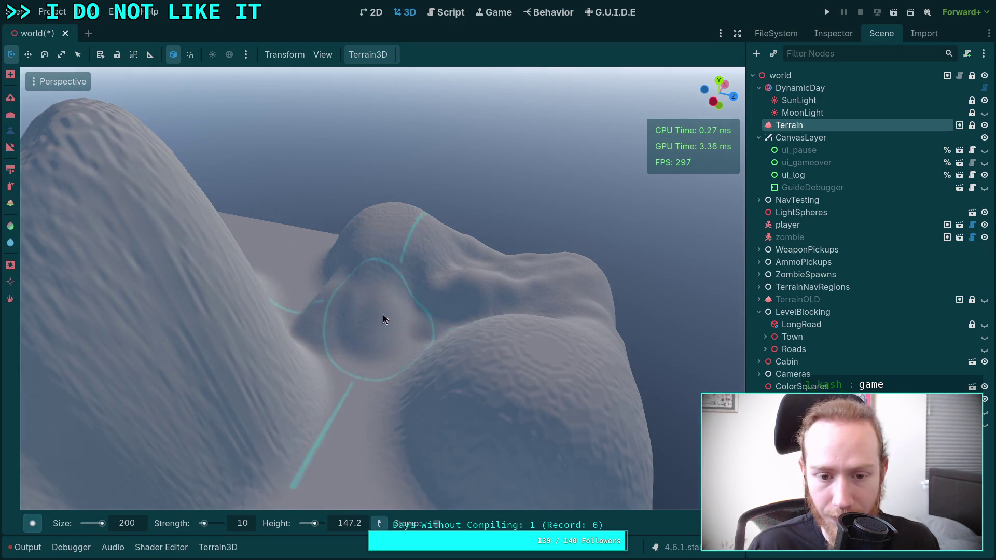
left_click_drag(404, 345, 482, 259)
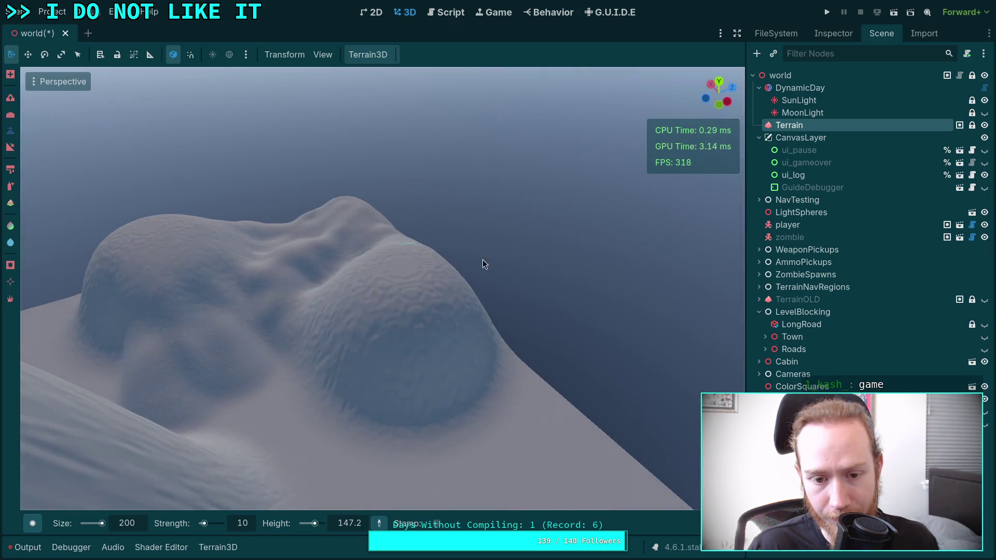
mouse_move(349, 318)
left_mouse_down()
mouse_move(246, 363)
mouse_move(361, 322)
mouse_move(382, 299)
mouse_move(333, 379)
left_mouse_up()
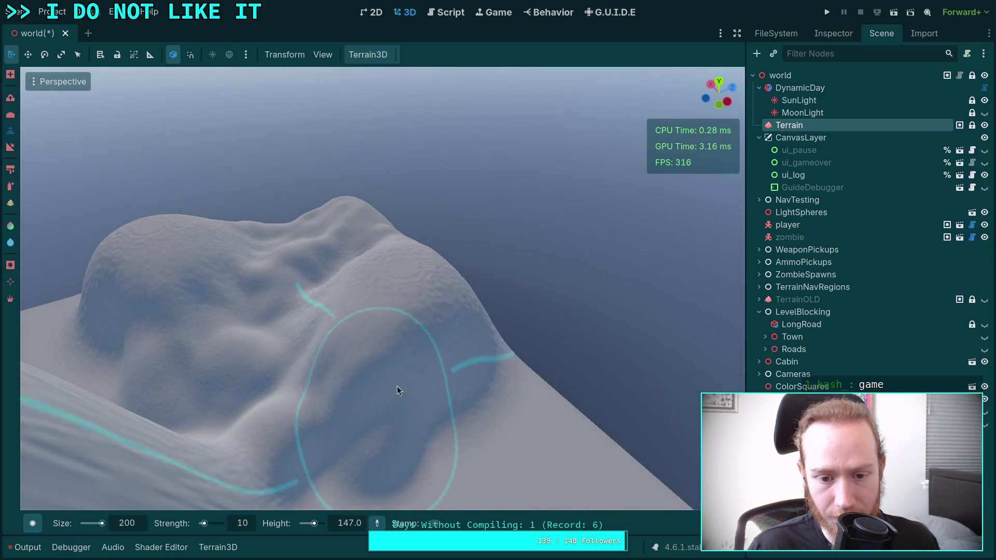
left_click_drag(397, 387, 374, 364)
Build up the tall, steep mountain beside the domed hills.
mouse_move(423, 208)
left_mouse_down()
mouse_move(394, 228)
mouse_move(423, 208)
mouse_move(411, 254)
mouse_move(438, 310)
mouse_move(426, 294)
mouse_move(462, 438)
mouse_move(396, 231)
left_mouse_up()
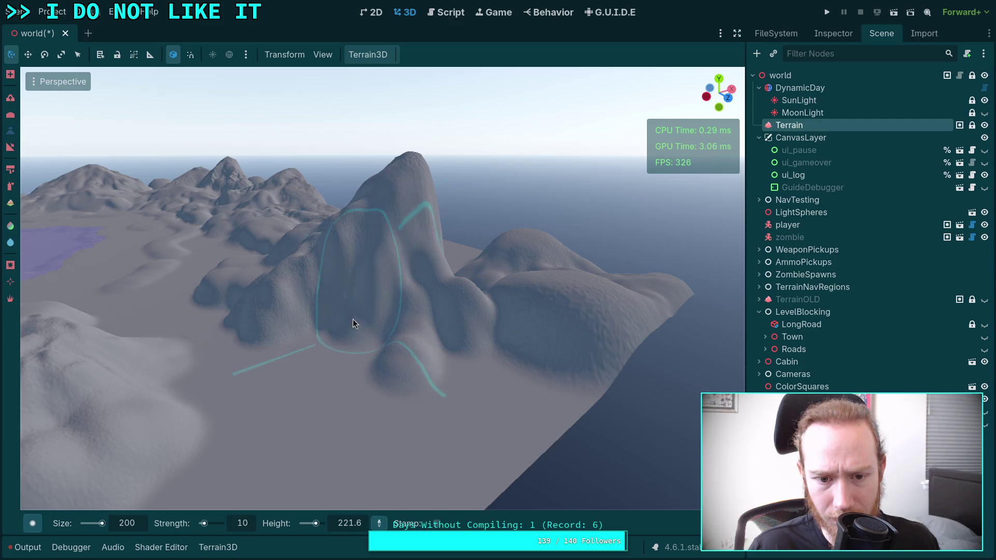
left_click_drag(443, 322, 510, 298)
mouse_move(526, 375)
left_mouse_down()
mouse_move(363, 374)
mouse_move(476, 335)
left_mouse_up()
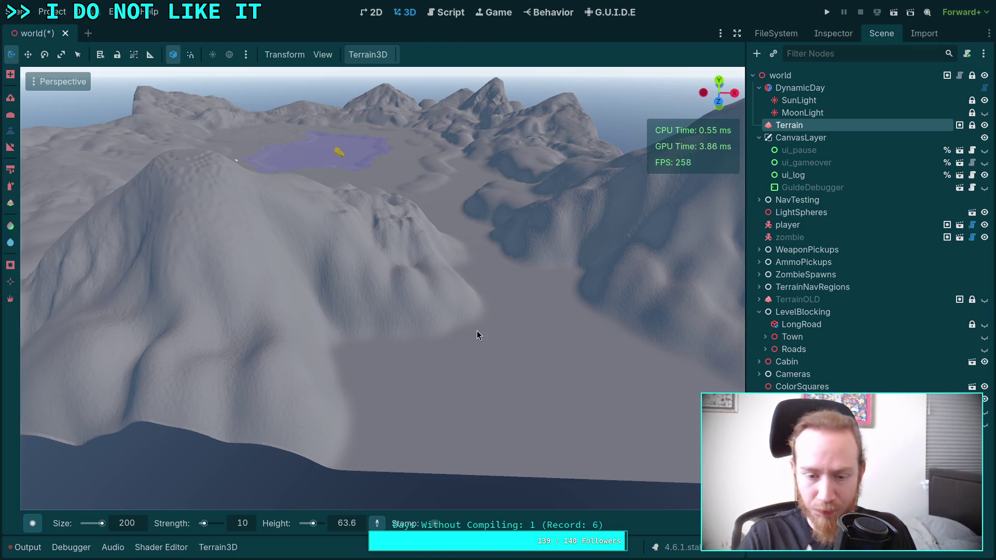
mouse_move(477, 331)
left_mouse_down()
mouse_move(395, 321)
mouse_move(430, 186)
left_mouse_up()
mouse_move(381, 156)
left_mouse_down()
mouse_move(394, 210)
mouse_move(358, 227)
mouse_move(497, 284)
mouse_move(378, 289)
left_mouse_up()
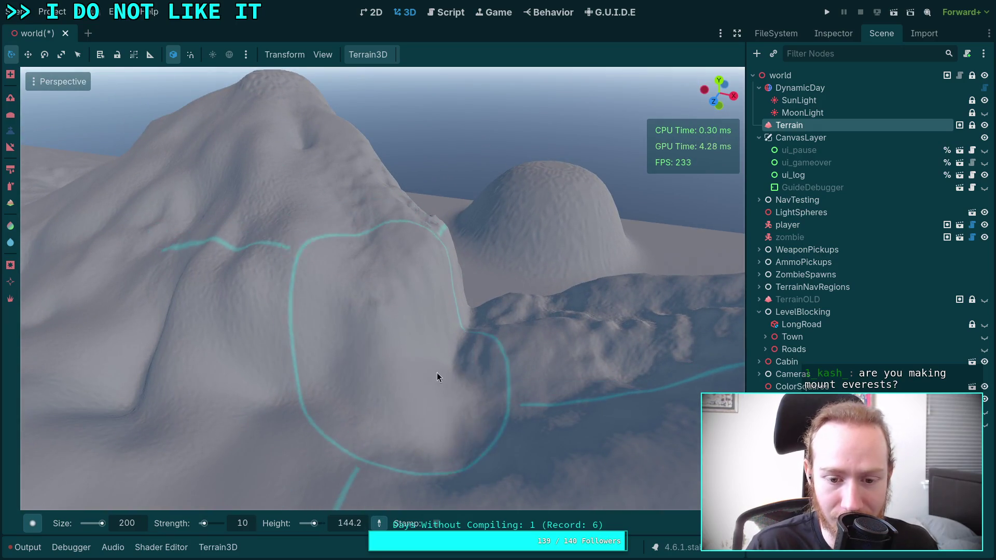
Raise and level the slope right of the peak to a flat height with the Height brush.
mouse_move(440, 287)
left_mouse_down()
mouse_move(466, 383)
mouse_move(451, 451)
mouse_move(407, 412)
mouse_move(386, 418)
left_mouse_up()
mouse_move(587, 392)
left_mouse_down()
mouse_move(498, 284)
mouse_move(443, 357)
left_mouse_up()
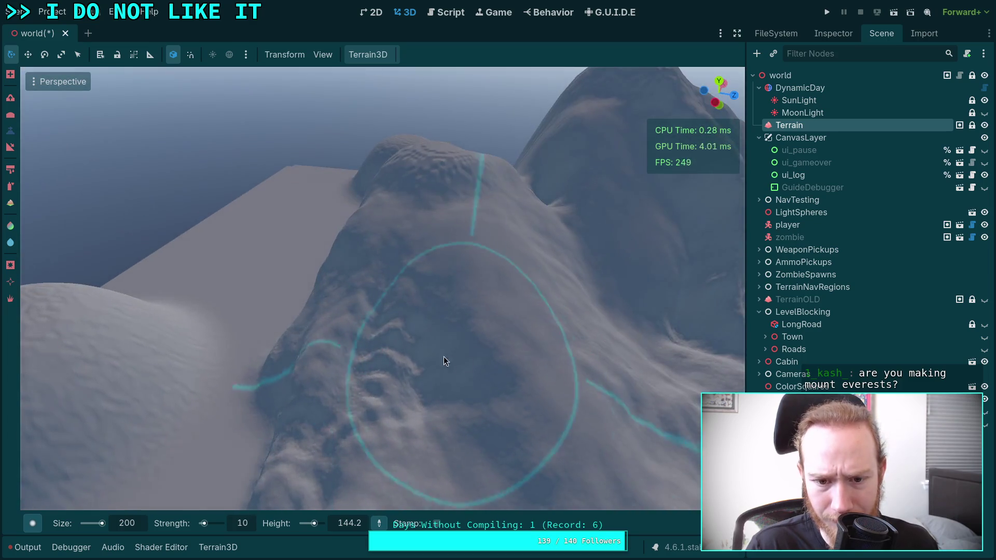
mouse_move(290, 432)
left_mouse_down()
mouse_move(335, 359)
mouse_move(323, 468)
left_mouse_up()
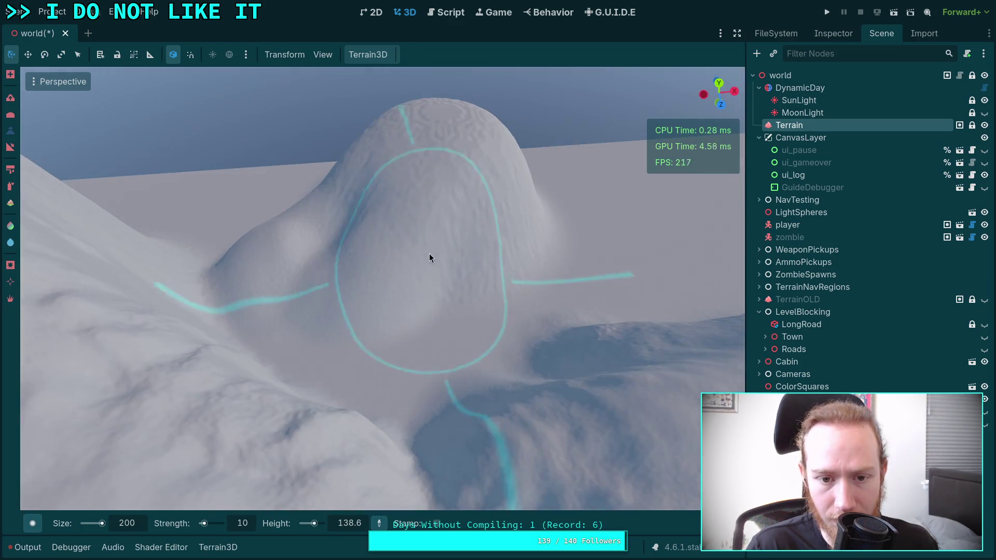
Extend the plateau's dome downward, then pull back to a wide view of the terrain.
mouse_move(429, 253)
left_mouse_down()
mouse_move(474, 212)
mouse_move(468, 348)
mouse_move(414, 311)
mouse_move(452, 338)
mouse_move(372, 192)
mouse_move(330, 283)
mouse_move(307, 247)
mouse_move(322, 222)
mouse_move(334, 277)
mouse_move(442, 309)
mouse_move(502, 280)
mouse_move(501, 303)
mouse_move(345, 366)
mouse_move(418, 366)
mouse_move(477, 311)
left_mouse_up()
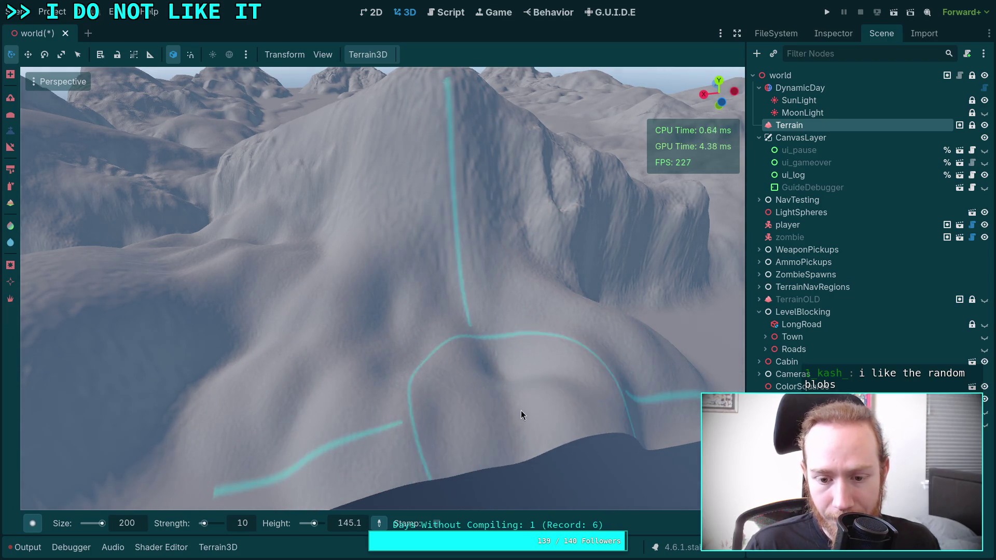
scroll(521, 410, "down", 5)
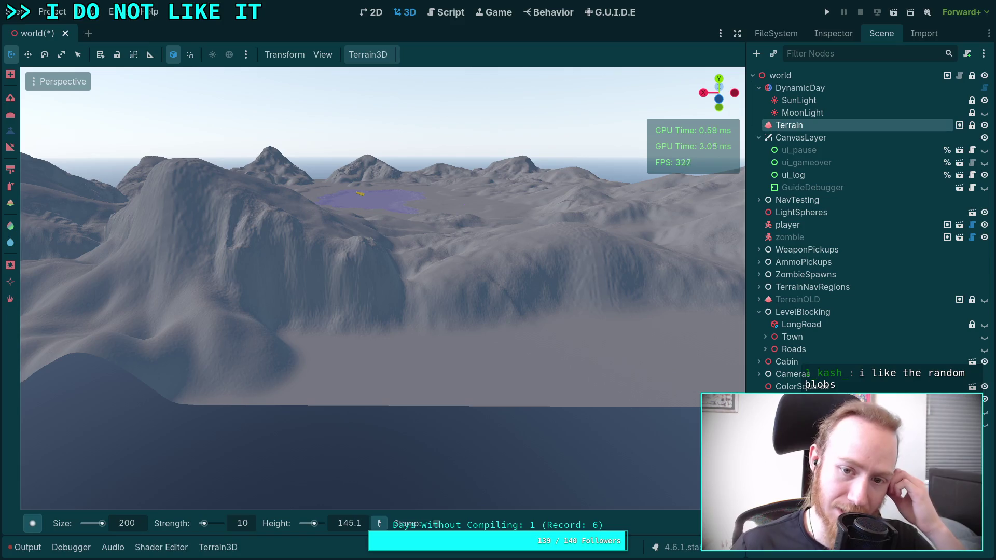
mouse_move(600, 404)
left_mouse_down()
mouse_move(476, 384)
mouse_move(368, 333)
left_mouse_up()
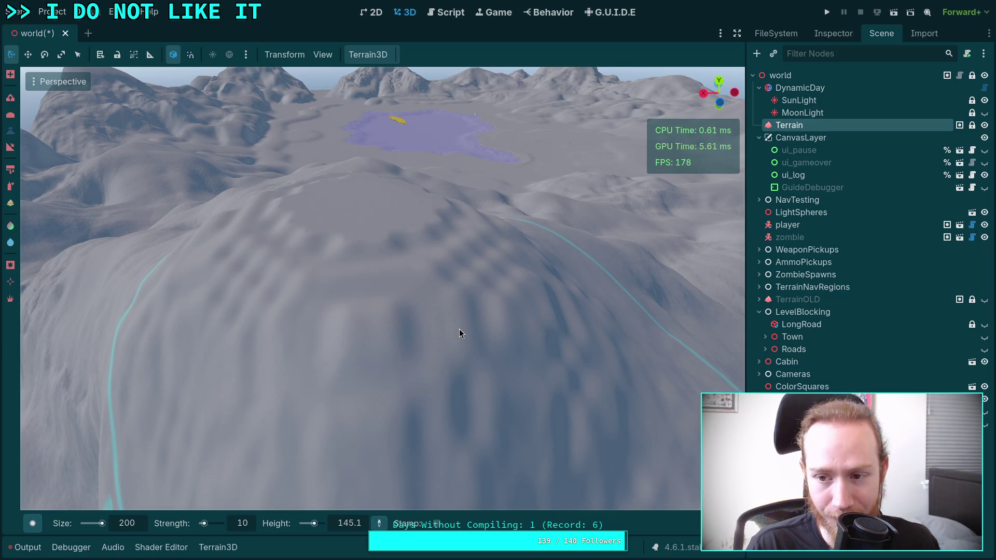
mouse_move(459, 333)
left_mouse_down()
mouse_move(431, 329)
mouse_move(468, 336)
left_mouse_up()
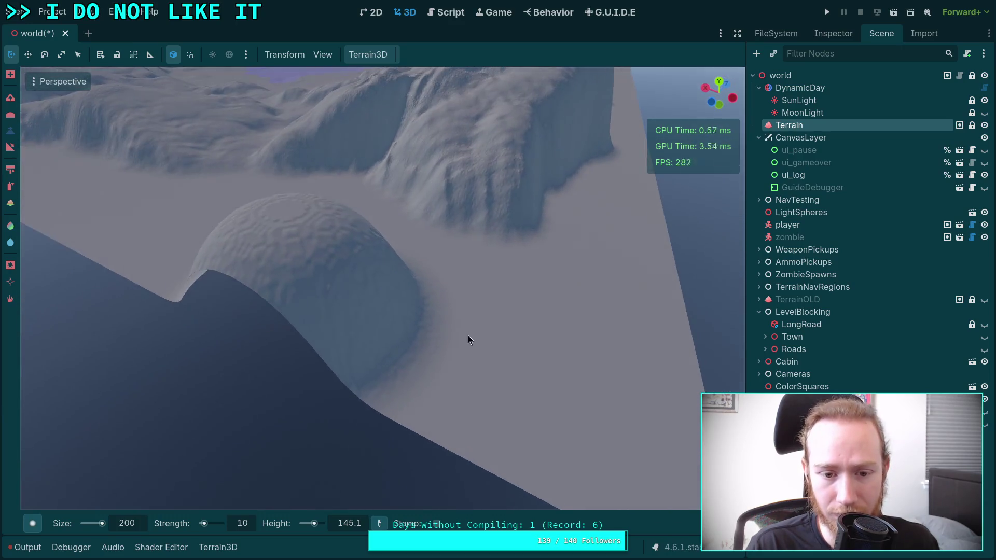
mouse_move(452, 404)
left_mouse_down()
mouse_move(404, 394)
mouse_move(471, 254)
left_mouse_up()
Sample the cliff-top height and raise a wavy ridge along the terrain's front edge.
left_click(606, 179)
mouse_move(356, 488)
left_mouse_down()
mouse_move(356, 421)
mouse_move(487, 390)
mouse_move(402, 347)
left_mouse_up()
Sample a lower height of 124.0 and carve the central hump down into a hollow.
left_click(385, 289)
mouse_move(508, 270)
left_mouse_down()
mouse_move(459, 285)
mouse_move(490, 354)
mouse_move(506, 309)
mouse_move(497, 306)
mouse_move(460, 429)
mouse_move(373, 374)
mouse_move(286, 367)
mouse_move(244, 344)
left_mouse_up()
left_click_drag(425, 351, 425, 351)
mouse_move(382, 267)
left_mouse_down()
mouse_move(353, 416)
mouse_move(411, 317)
mouse_move(420, 405)
mouse_move(410, 382)
left_mouse_up()
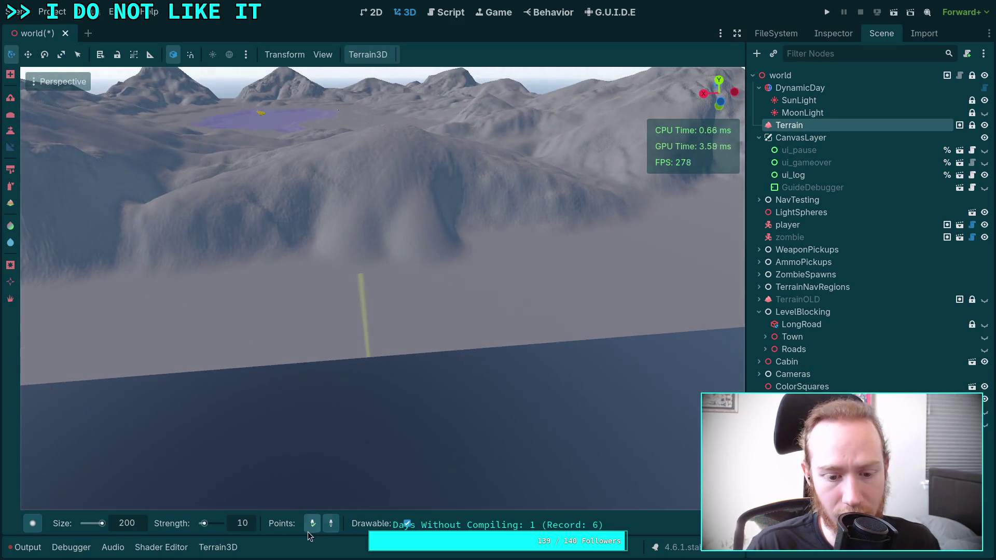
left_click_drag(392, 334, 394, 331)
mouse_move(394, 169)
left_mouse_down()
mouse_move(366, 400)
mouse_move(410, 130)
mouse_move(380, 318)
mouse_move(438, 362)
mouse_move(416, 225)
left_mouse_up()
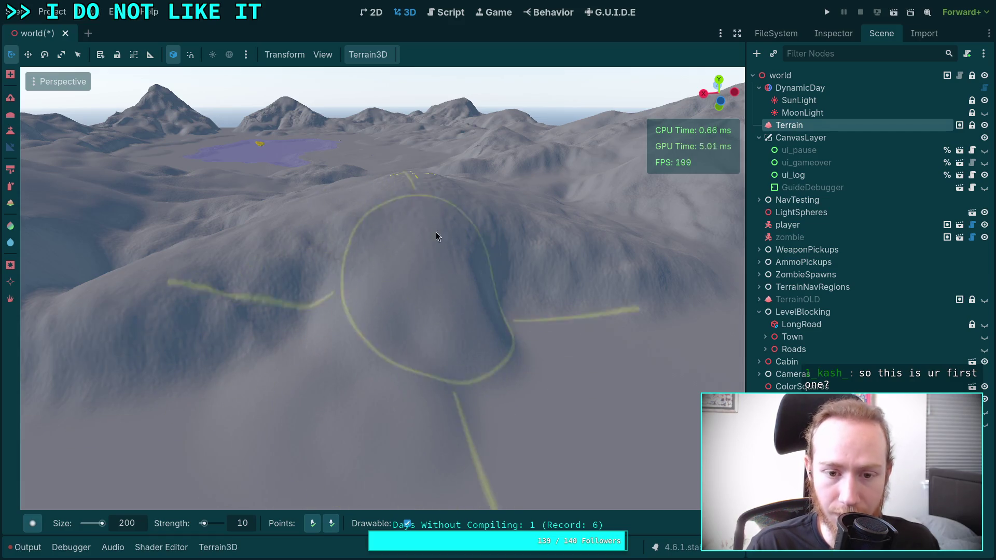
mouse_move(503, 356)
left_mouse_down()
mouse_move(325, 266)
mouse_move(438, 381)
mouse_move(654, 311)
left_mouse_up()
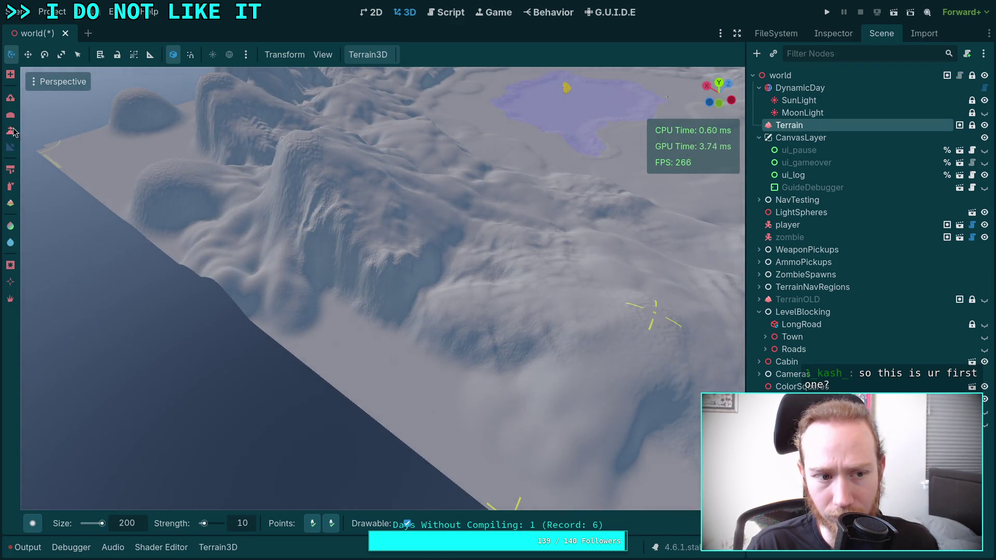
left_click_drag(488, 356, 364, 301)
Raise a ridge along the terrain edge near the lake and fill the hill's central dip.
key("w")
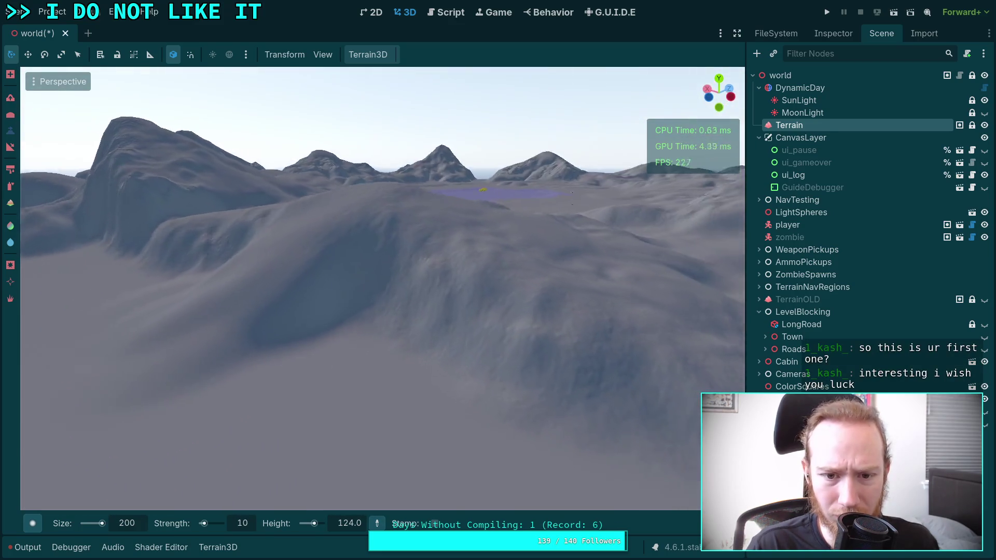
key("w")
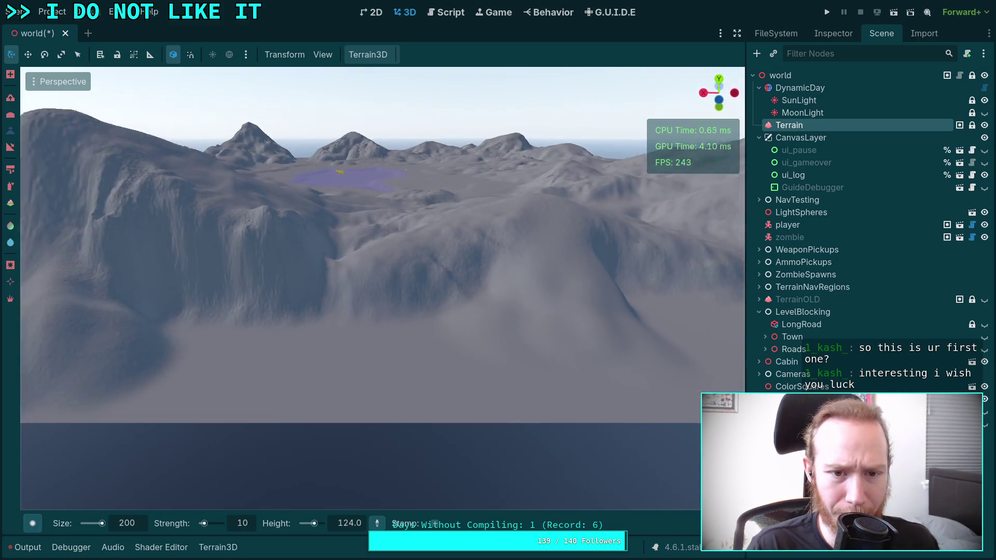
key("w")
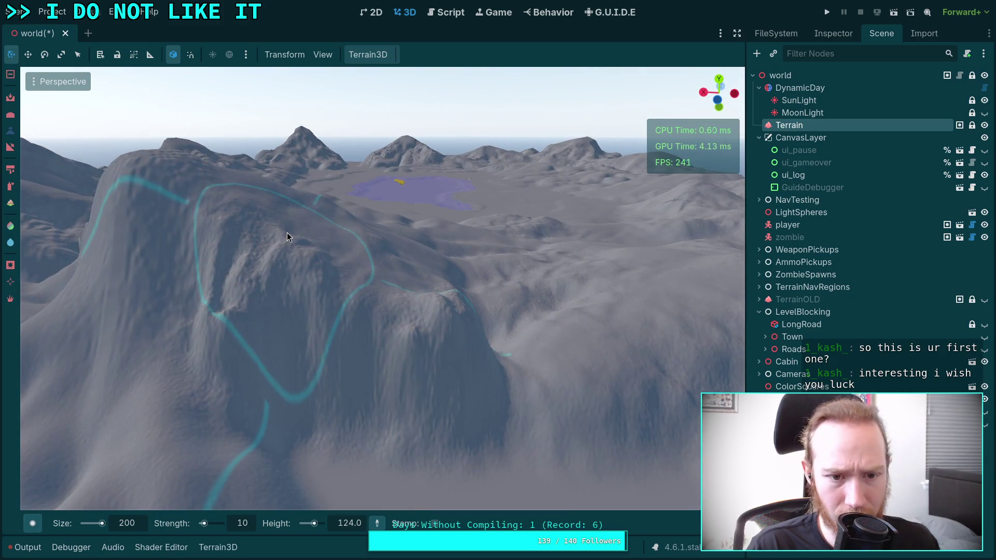
key("w")
key("w")
mouse_move(506, 355)
left_mouse_down()
mouse_move(299, 375)
mouse_move(416, 335)
mouse_move(403, 336)
mouse_move(423, 314)
mouse_move(402, 296)
mouse_move(419, 303)
mouse_move(381, 307)
mouse_move(410, 327)
mouse_move(406, 339)
left_mouse_up()
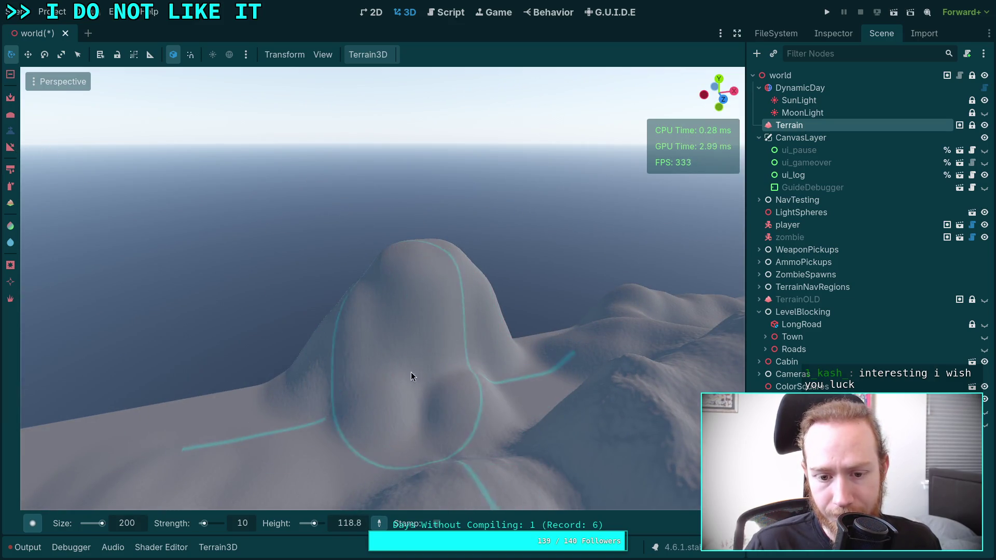
mouse_move(423, 381)
left_mouse_down()
mouse_move(413, 259)
mouse_move(424, 365)
mouse_move(382, 382)
mouse_move(419, 402)
left_mouse_up()
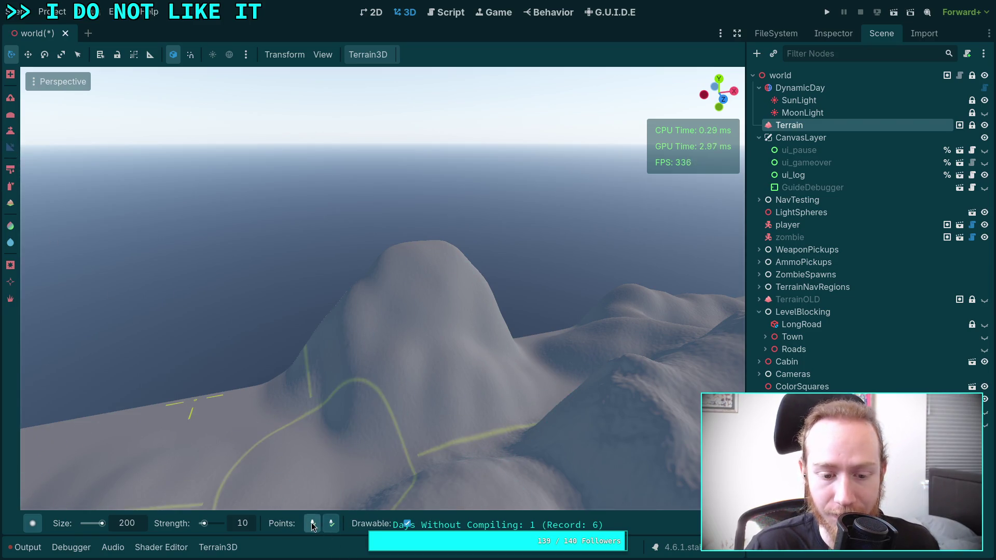
mouse_move(425, 330)
left_mouse_down()
mouse_move(574, 296)
mouse_move(492, 291)
left_mouse_up()
mouse_move(229, 187)
left_mouse_down()
mouse_move(558, 468)
mouse_move(360, 374)
left_mouse_up()
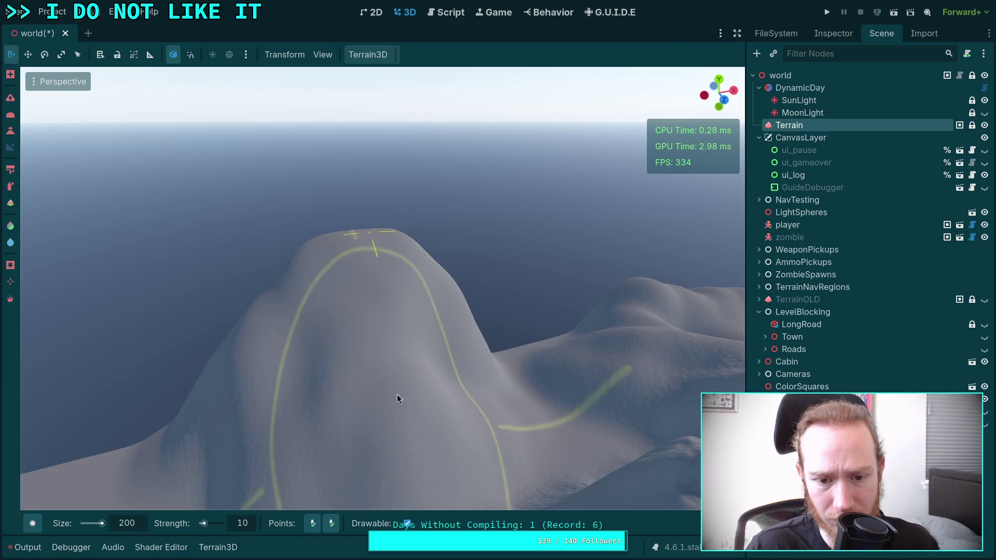
mouse_move(364, 430)
left_mouse_down()
mouse_move(487, 481)
mouse_move(438, 245)
left_mouse_up()
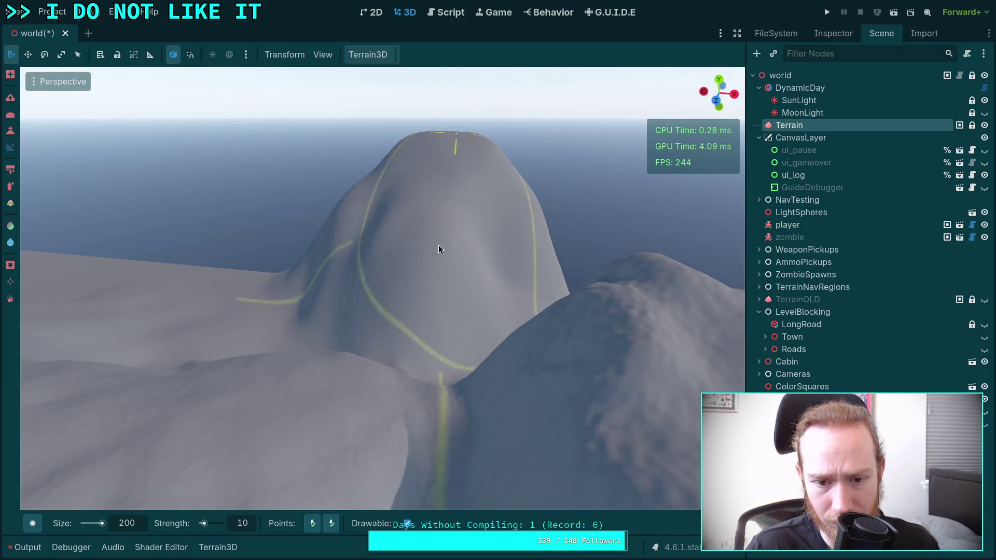
left_click_drag(454, 363, 457, 241)
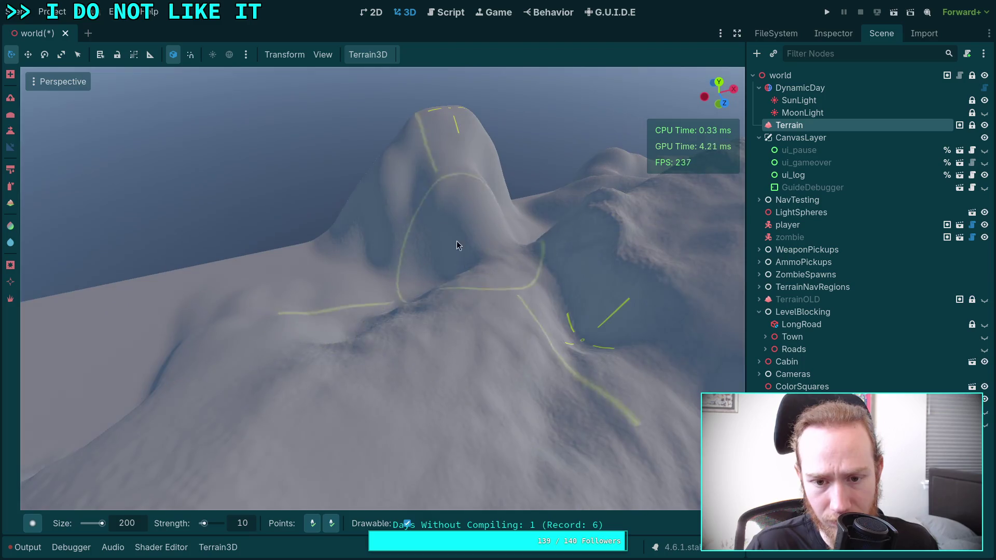
left_click_drag(353, 470, 467, 446)
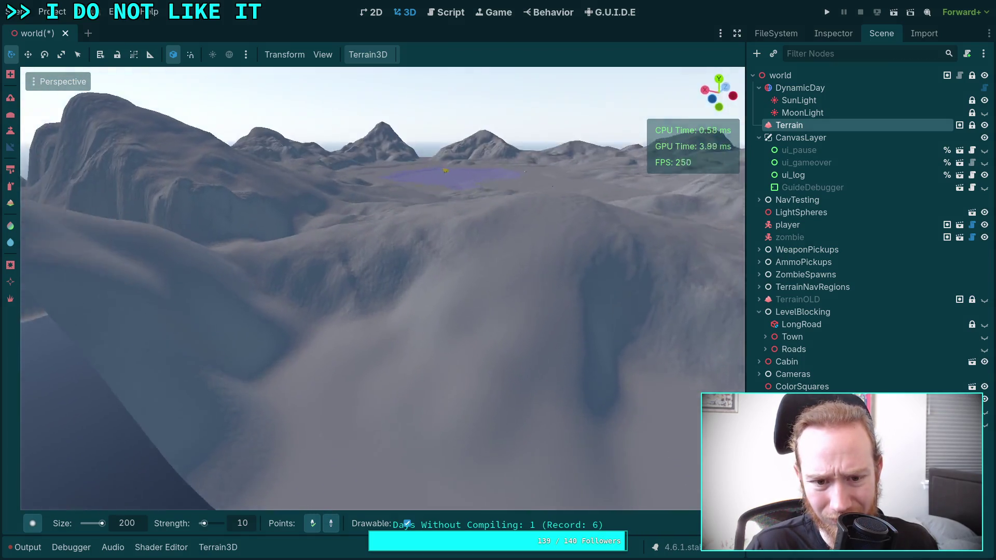